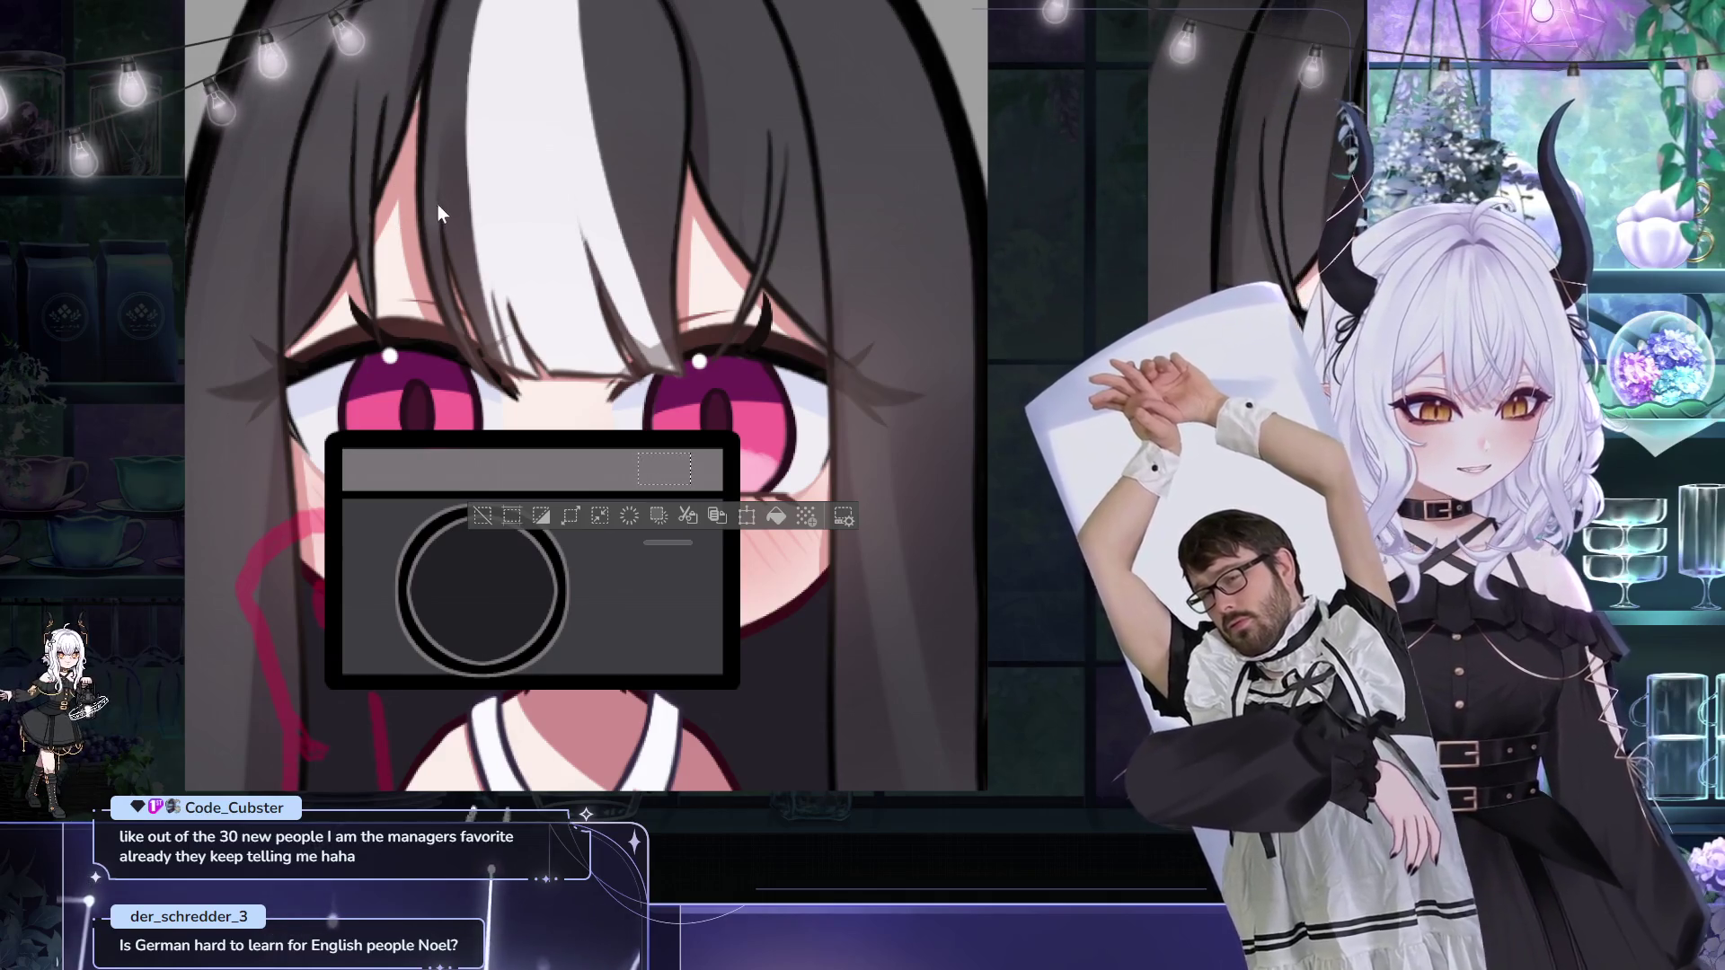
Step: Outline the viewfinder rectangle in solid black and clear the selection
{"action": "key", "text": "ctrl+d"}
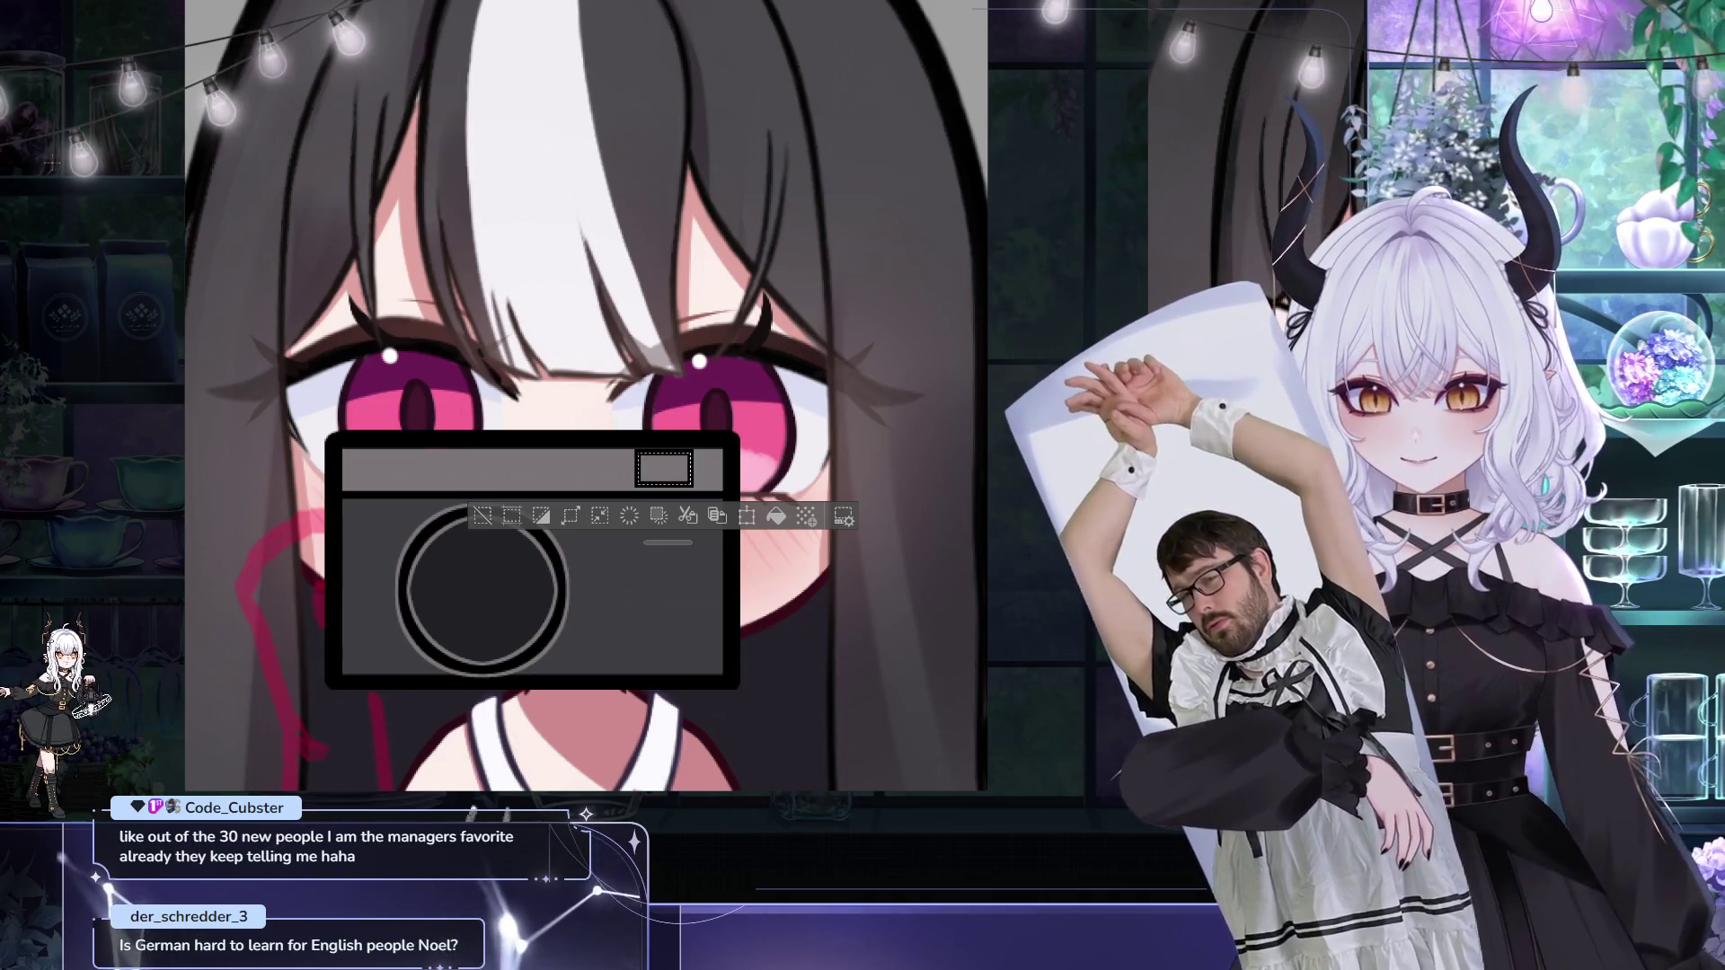
{"action": "key", "text": "ctrl+d"}
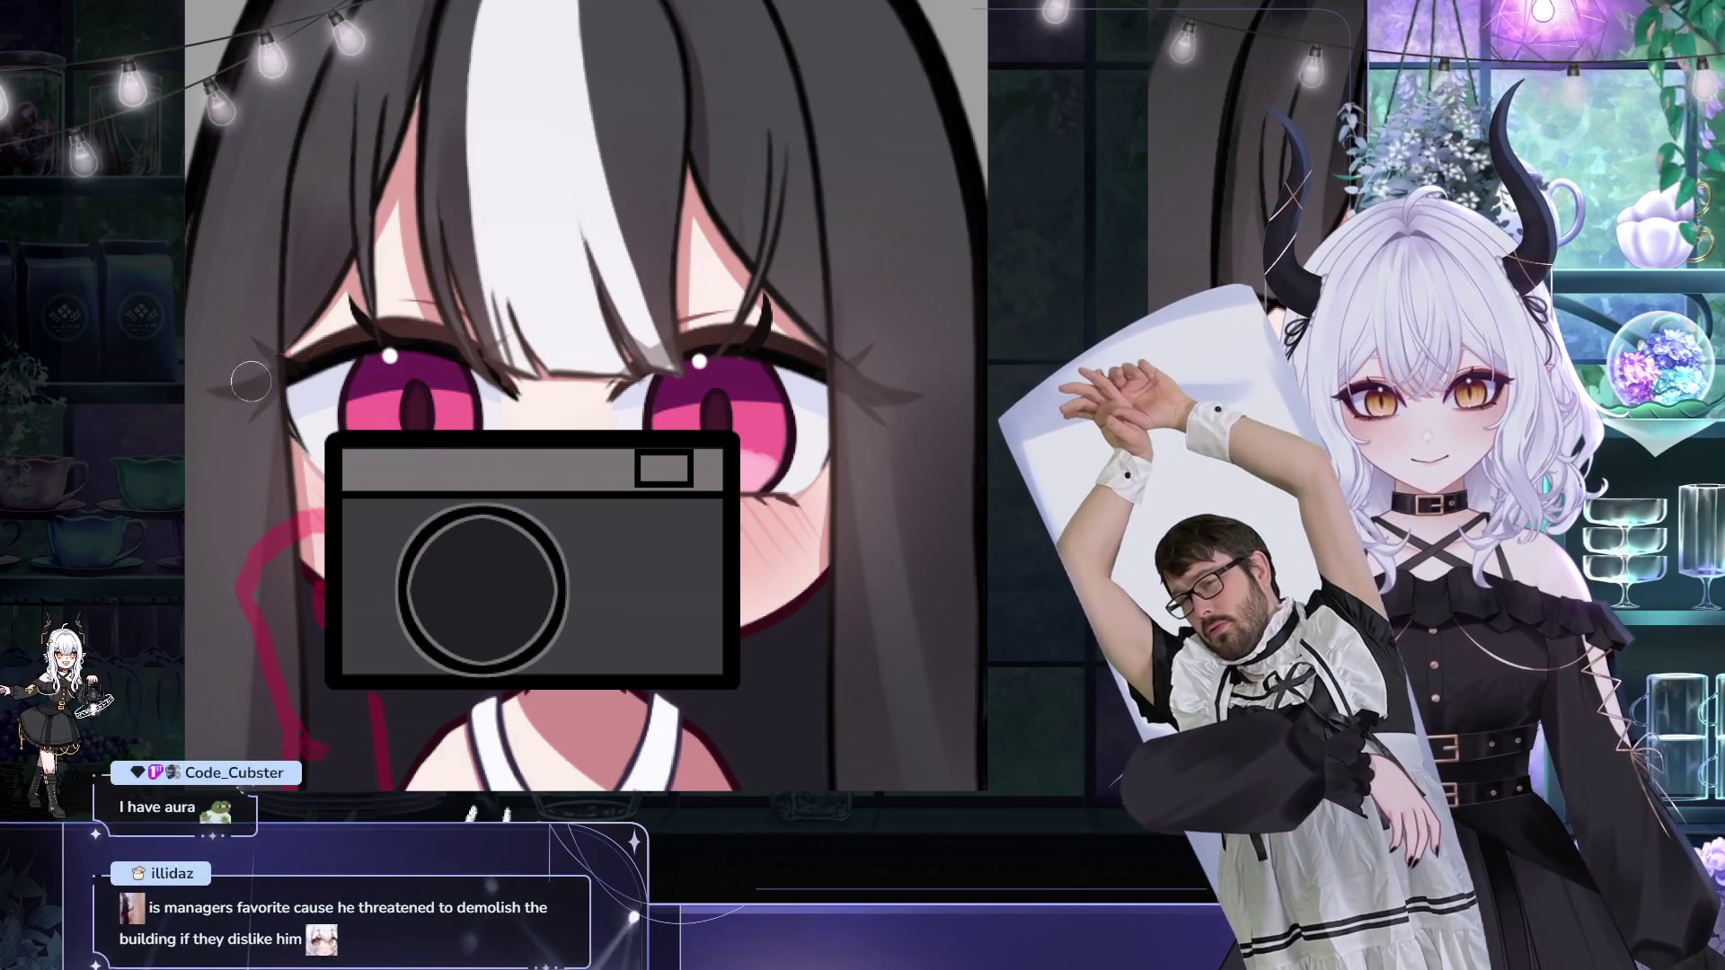
{"action": "left_click_drag", "start_coordinate": [645, 458], "coordinate": [605, 442]}
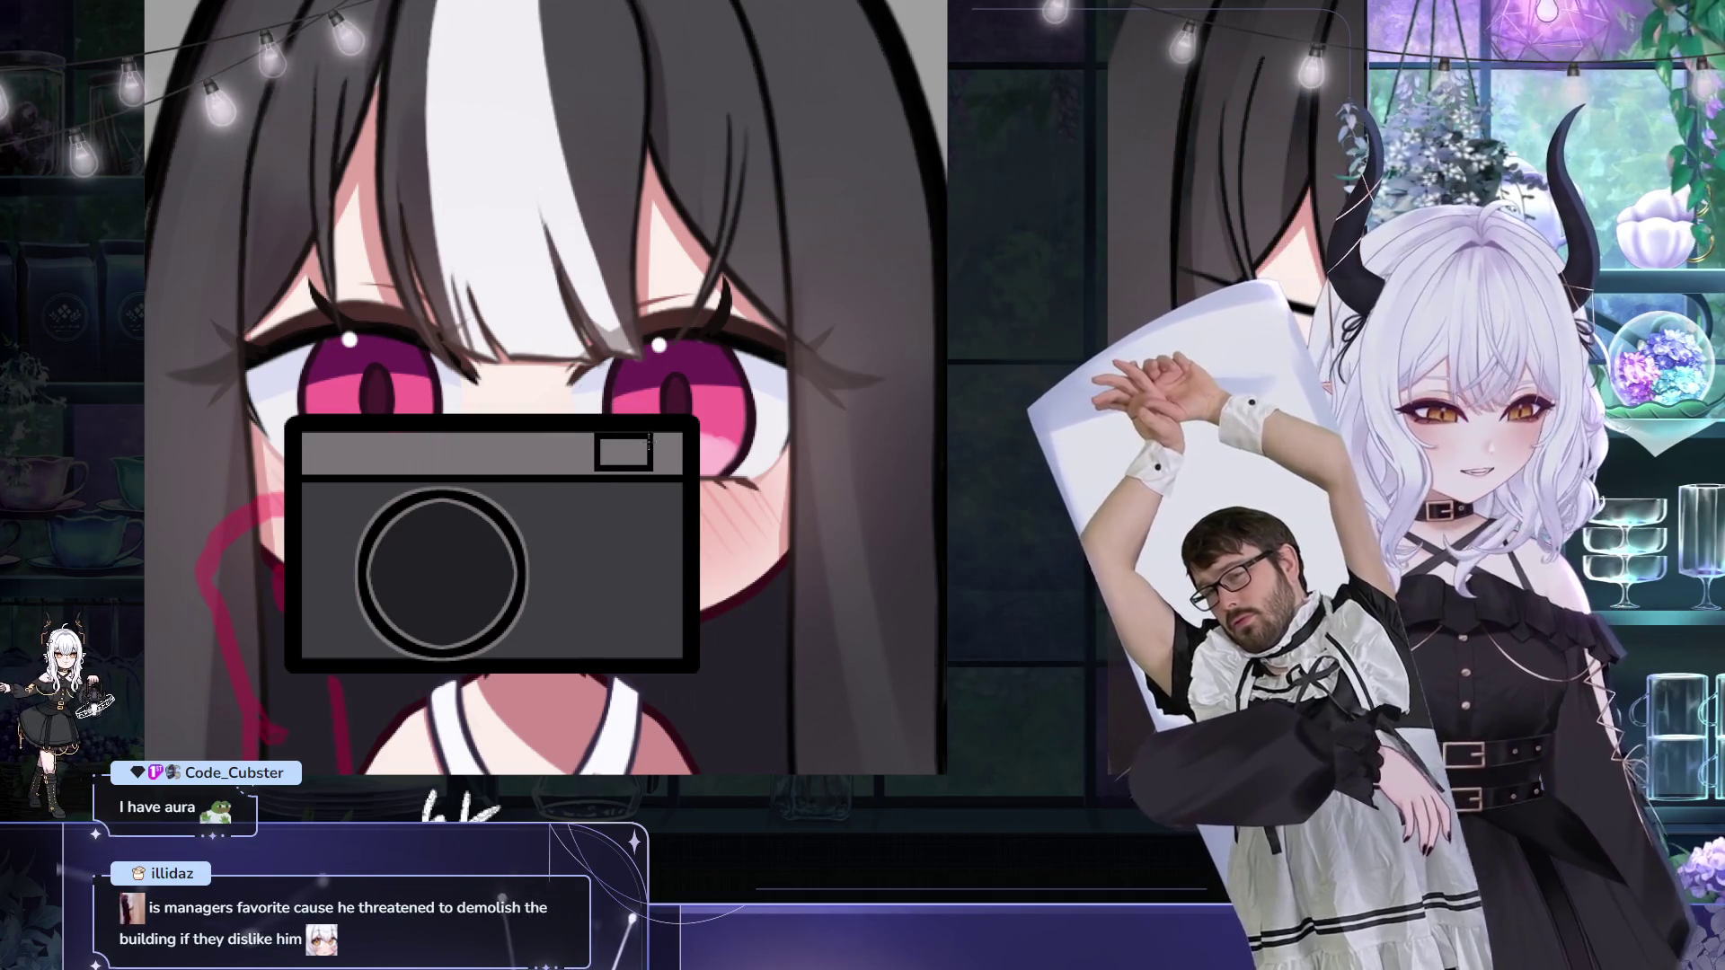
Step: Resize and reposition the viewfinder window rectangle
{"action": "key", "text": "ctrl+t"}
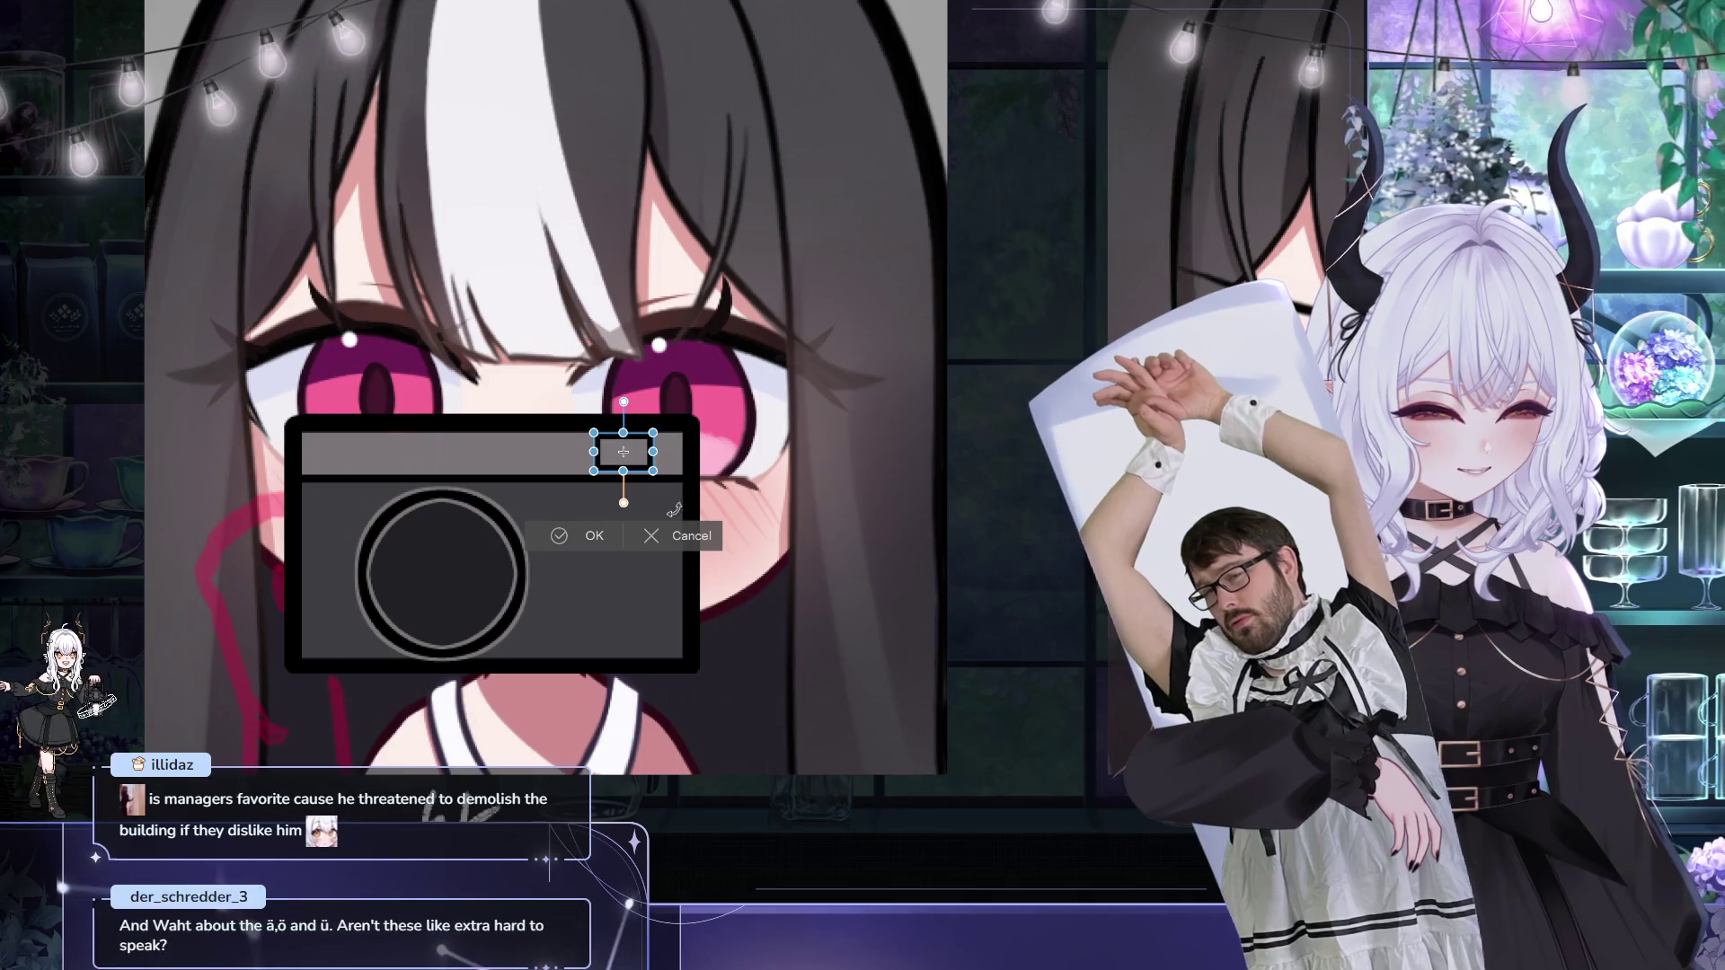
{"action": "left_click", "coordinate": [609, 537]}
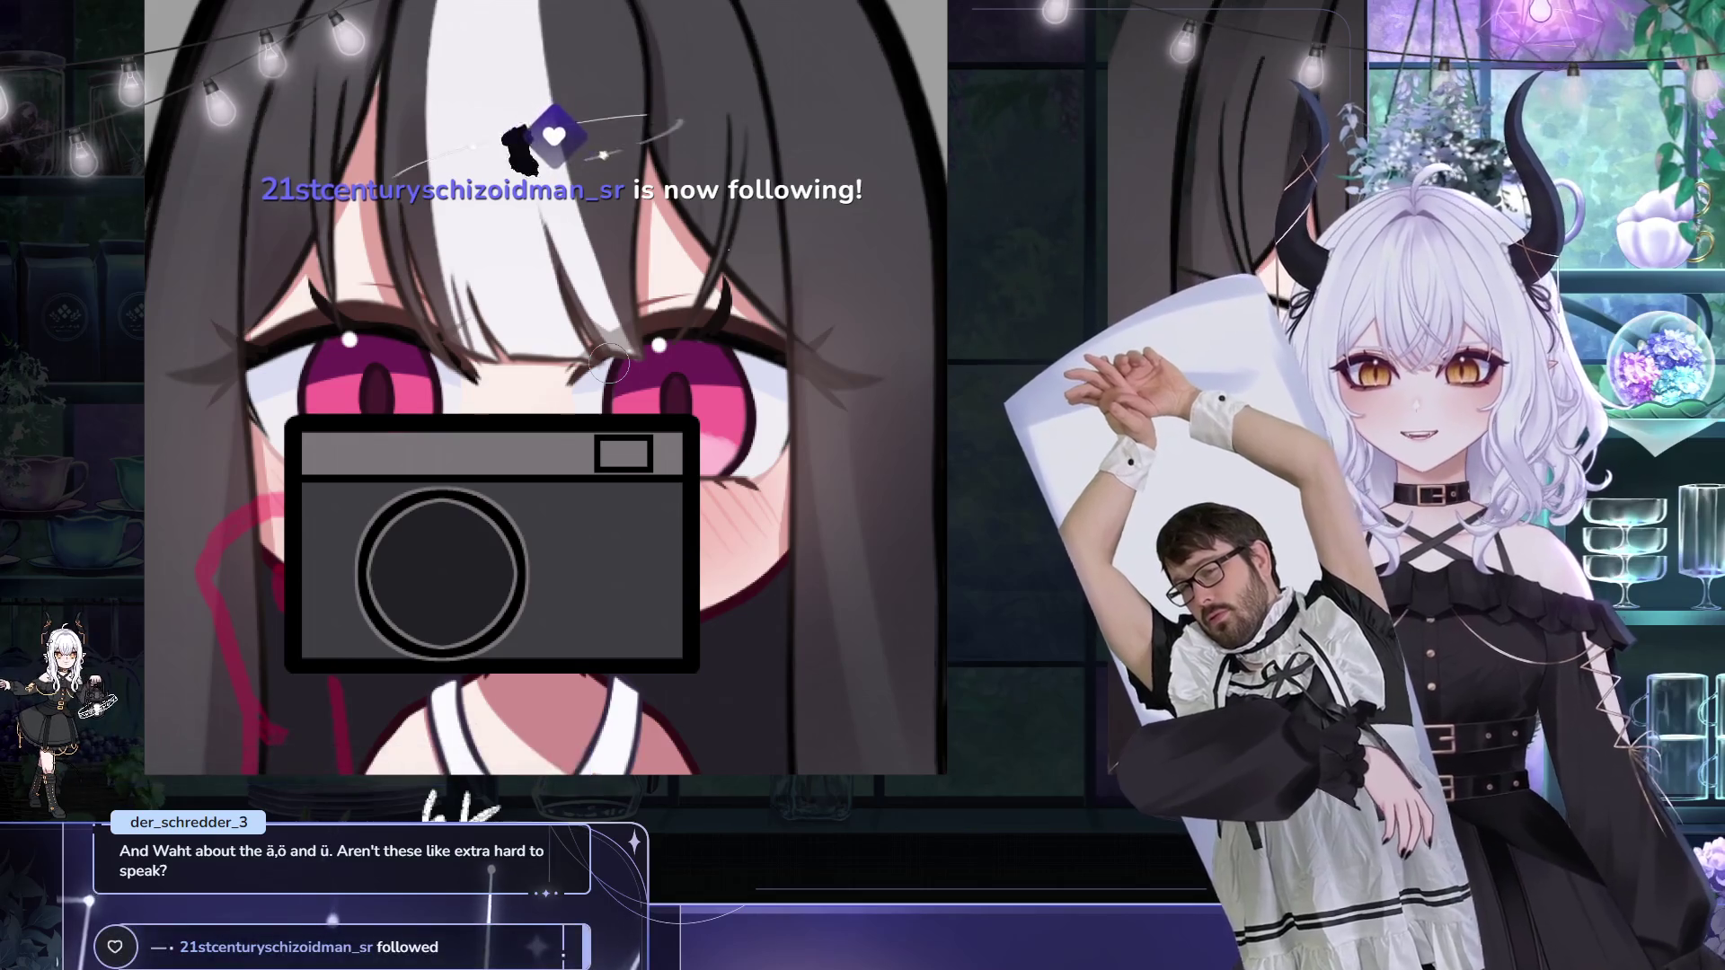
{"action": "scroll", "coordinate": [662, 422], "scroll_direction": "down", "scroll_amount": 1}
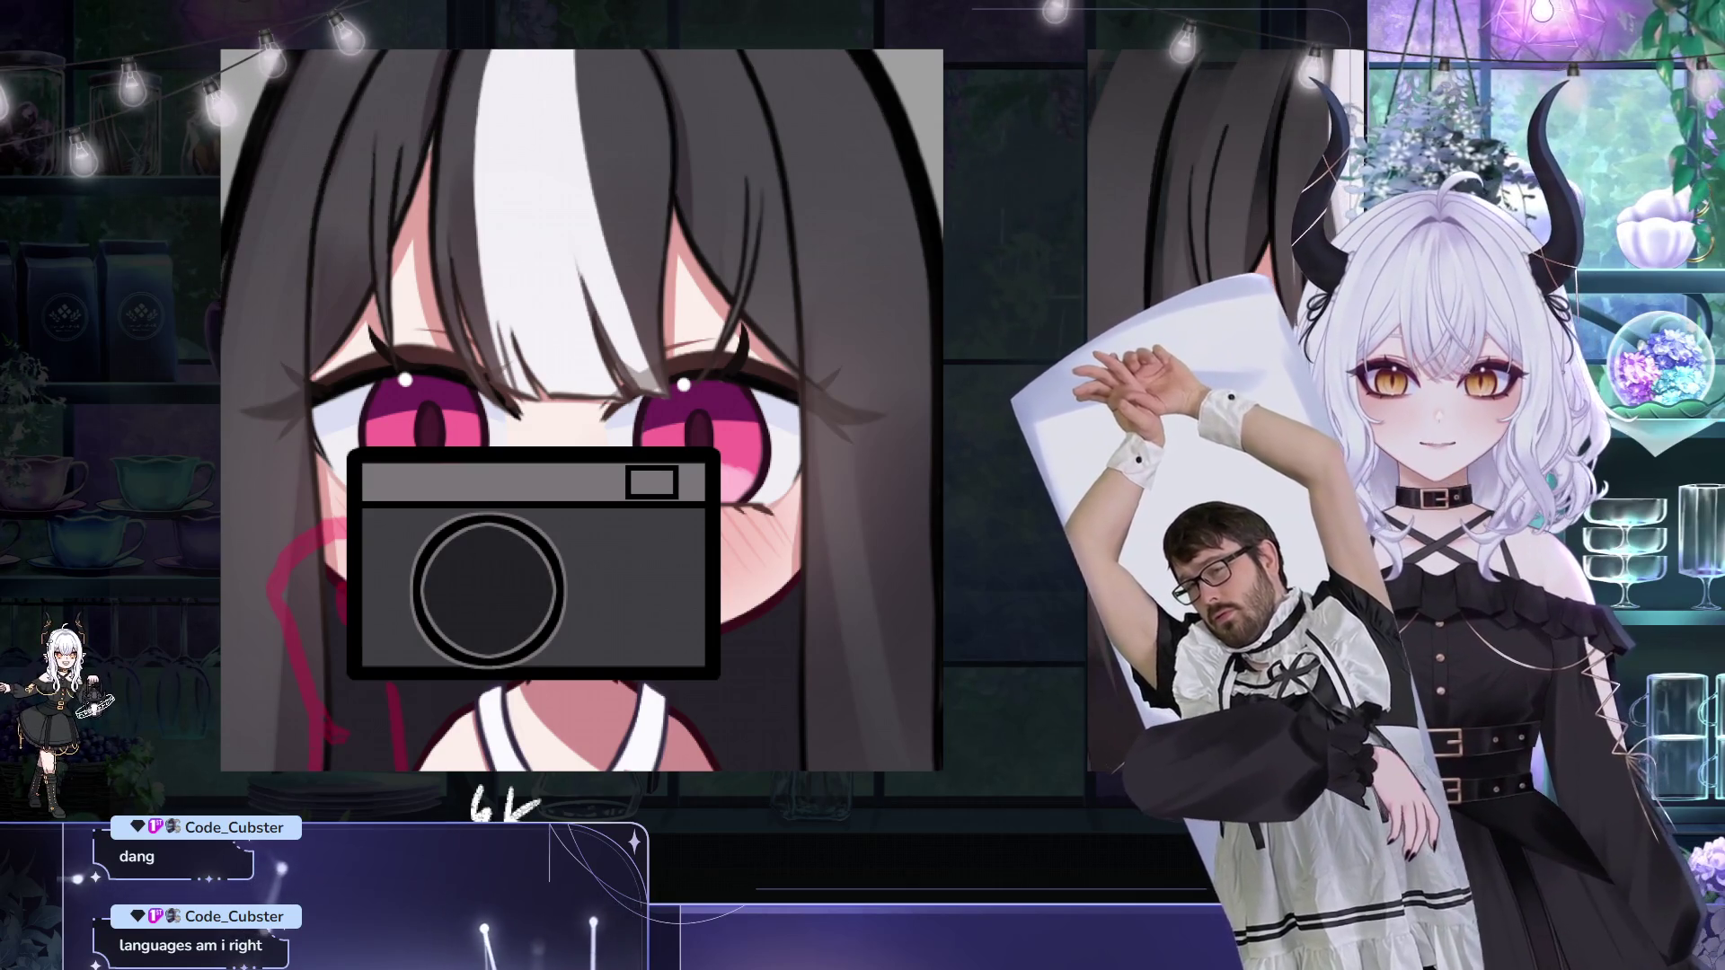
Step: Start a transform on the round camera lens circle to resize and move it
{"action": "key", "text": "ctrl+t"}
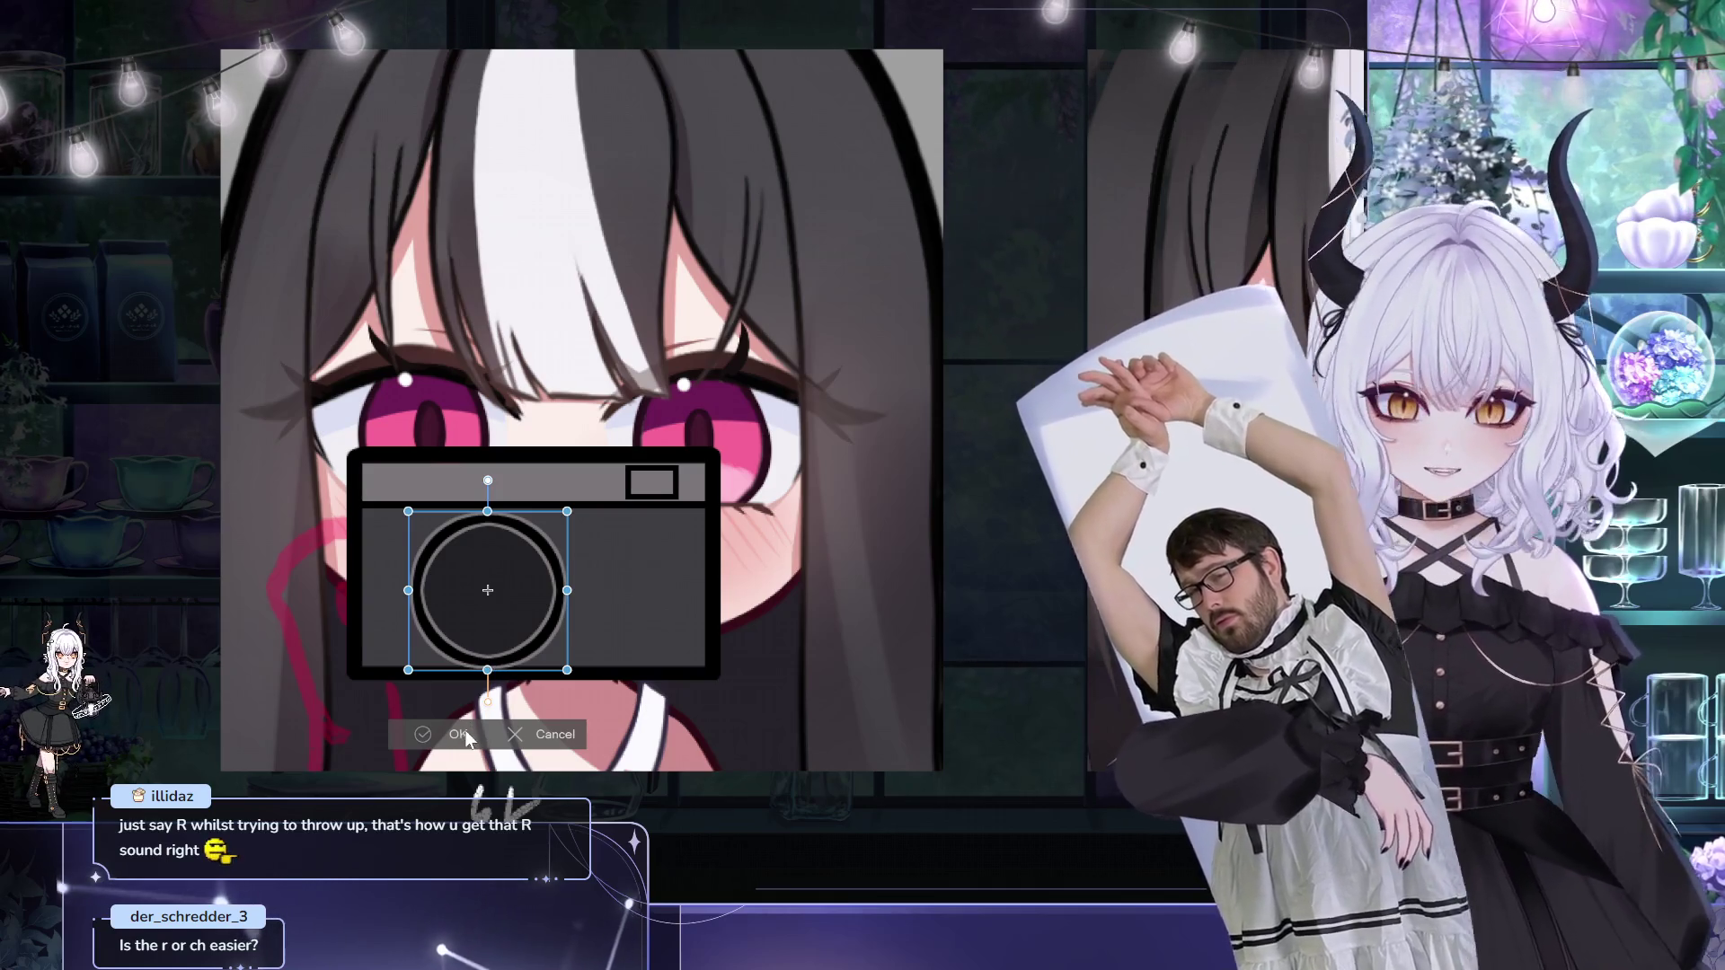
Step: Commit the lens transform, then paint a white viewfinder glint and crescent lens highlight
{"action": "left_click", "coordinate": [460, 735]}
{"action": "left_click_drag", "start_coordinate": [729, 622], "coordinate": [888, 525]}
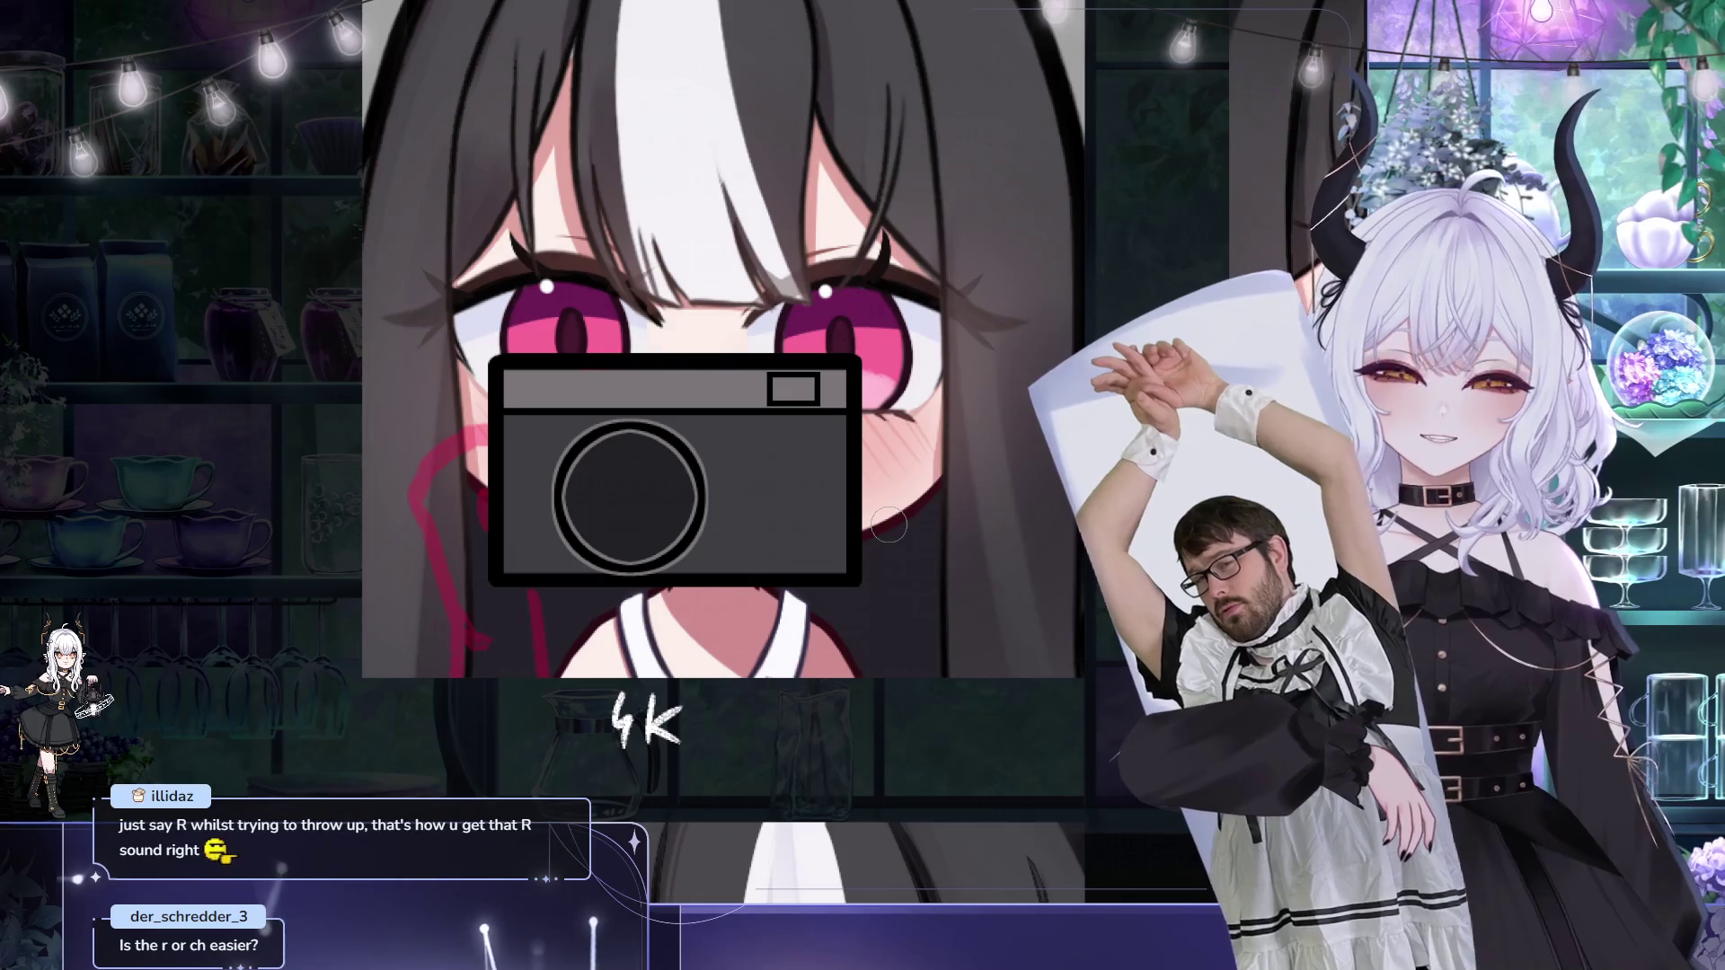
{"action": "scroll", "coordinate": [887, 525], "scroll_direction": "down", "scroll_amount": 3}
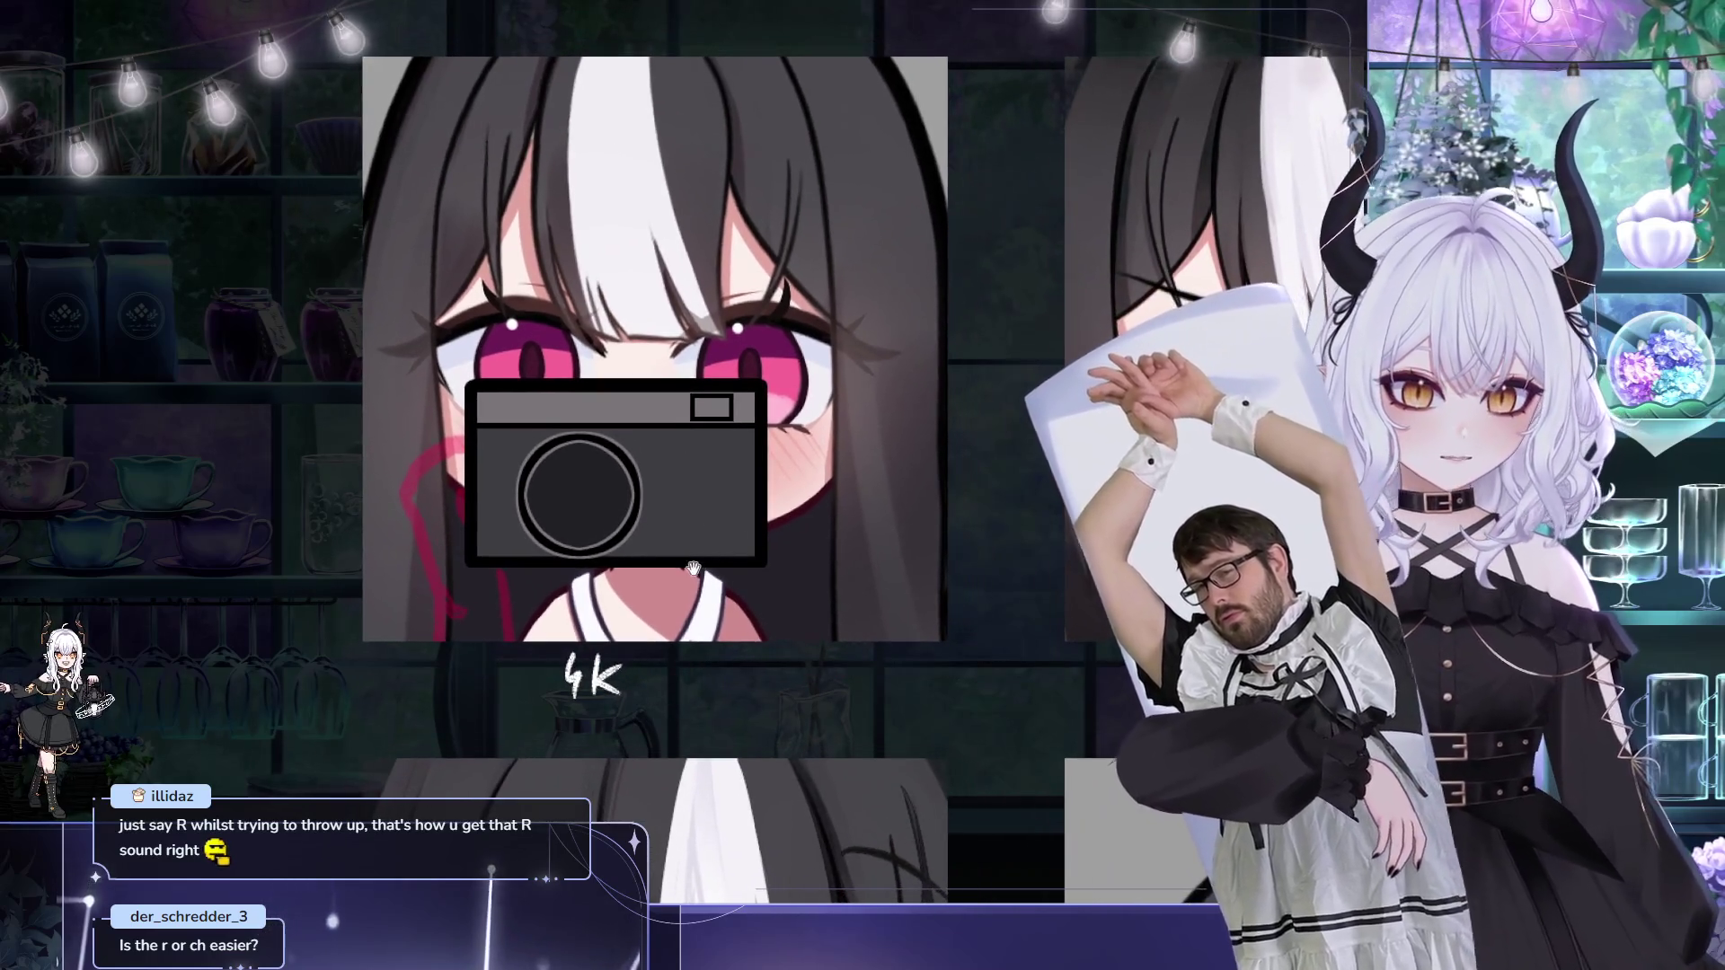
{"action": "scroll", "coordinate": [539, 512], "scroll_direction": "up", "scroll_amount": 3}
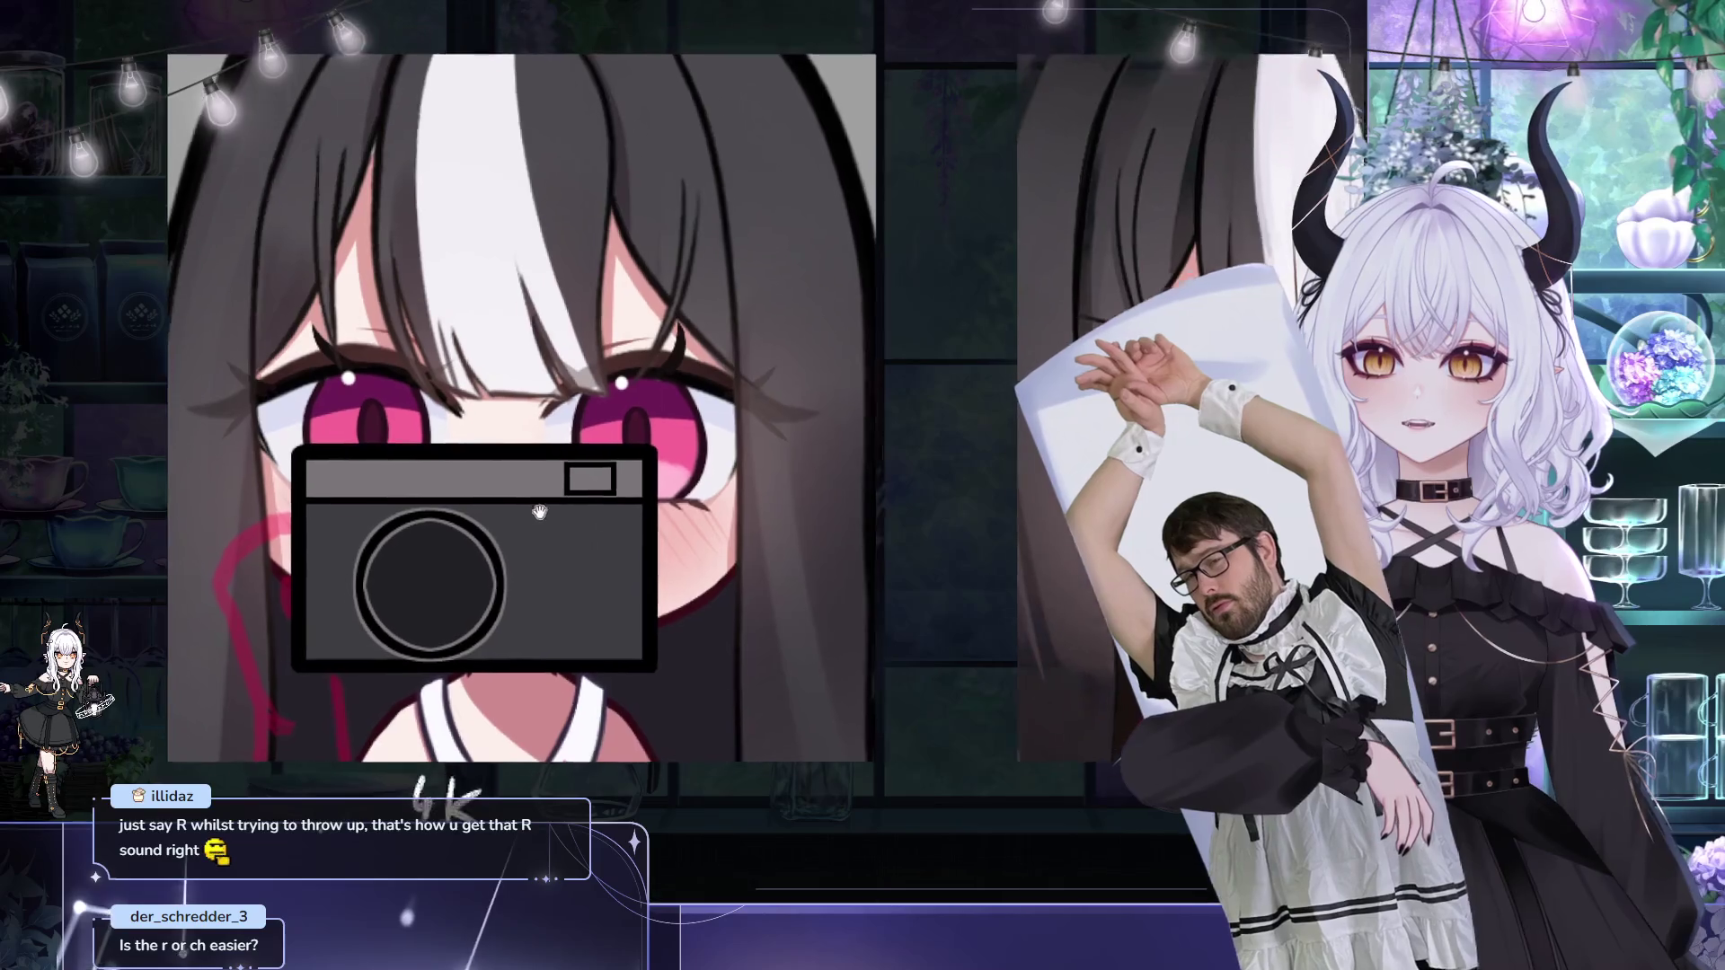
{"action": "scroll", "coordinate": [575, 526], "scroll_direction": "down", "scroll_amount": 2}
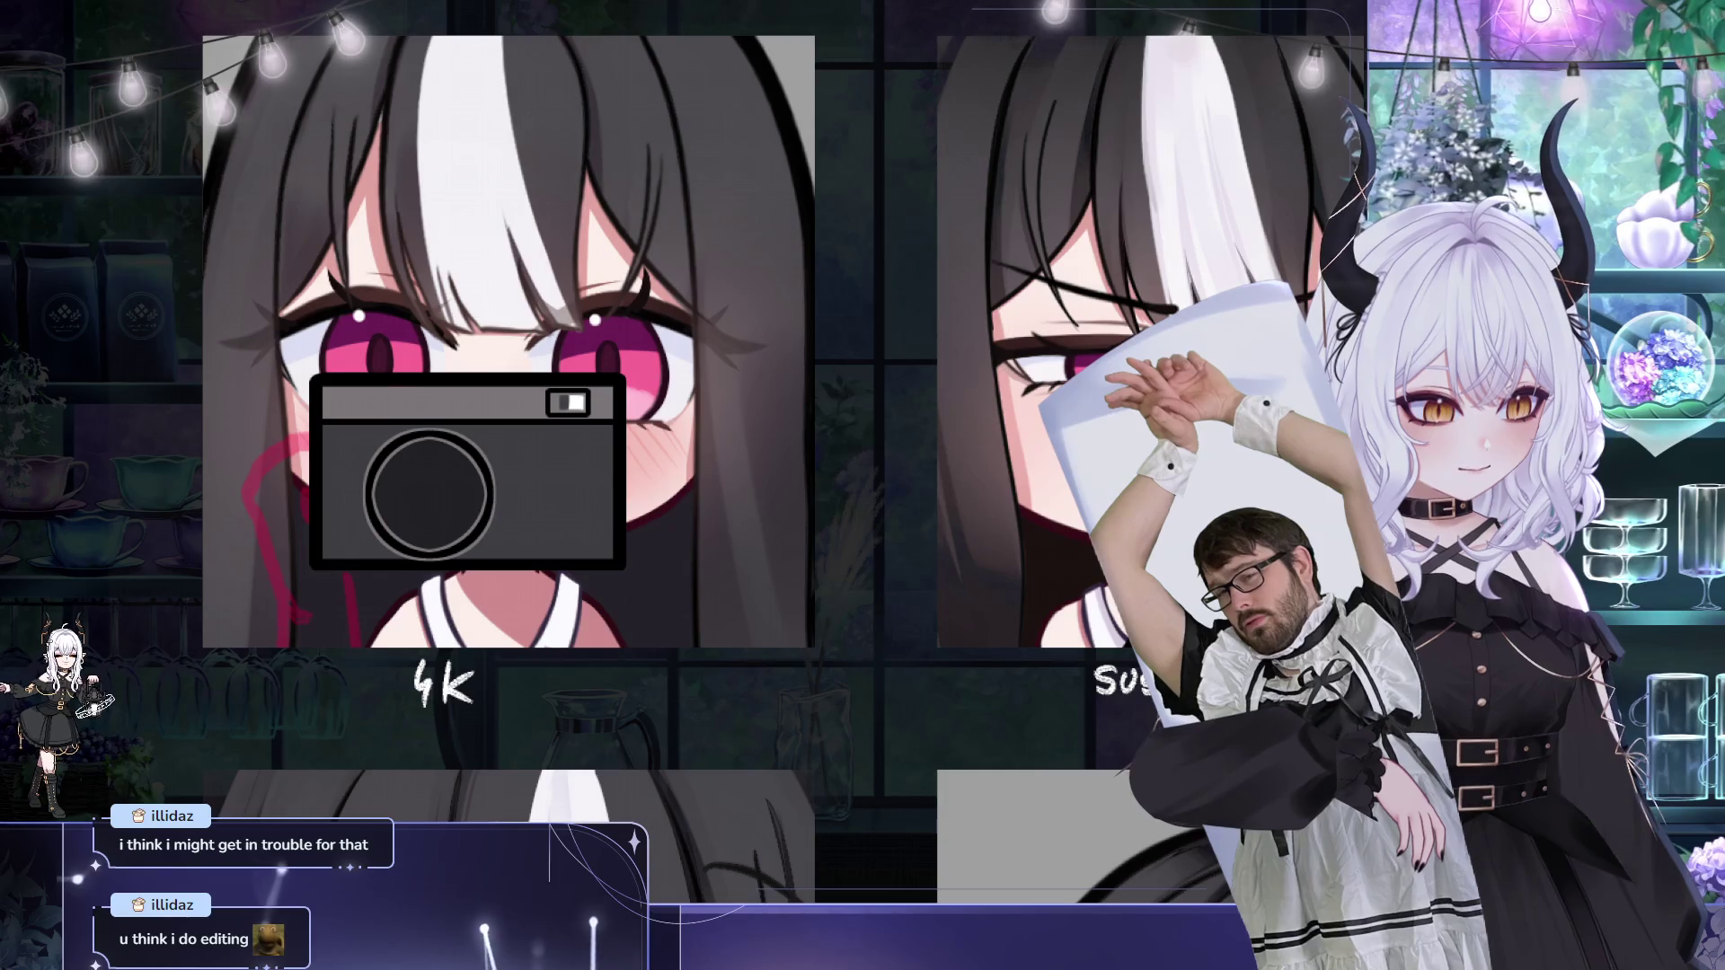
{"action": "mouse_move", "coordinate": [817, 345]}
{"action": "left_mouse_down"}
{"action": "mouse_move", "coordinate": [895, 364]}
{"action": "mouse_move", "coordinate": [868, 451]}
{"action": "left_mouse_up"}
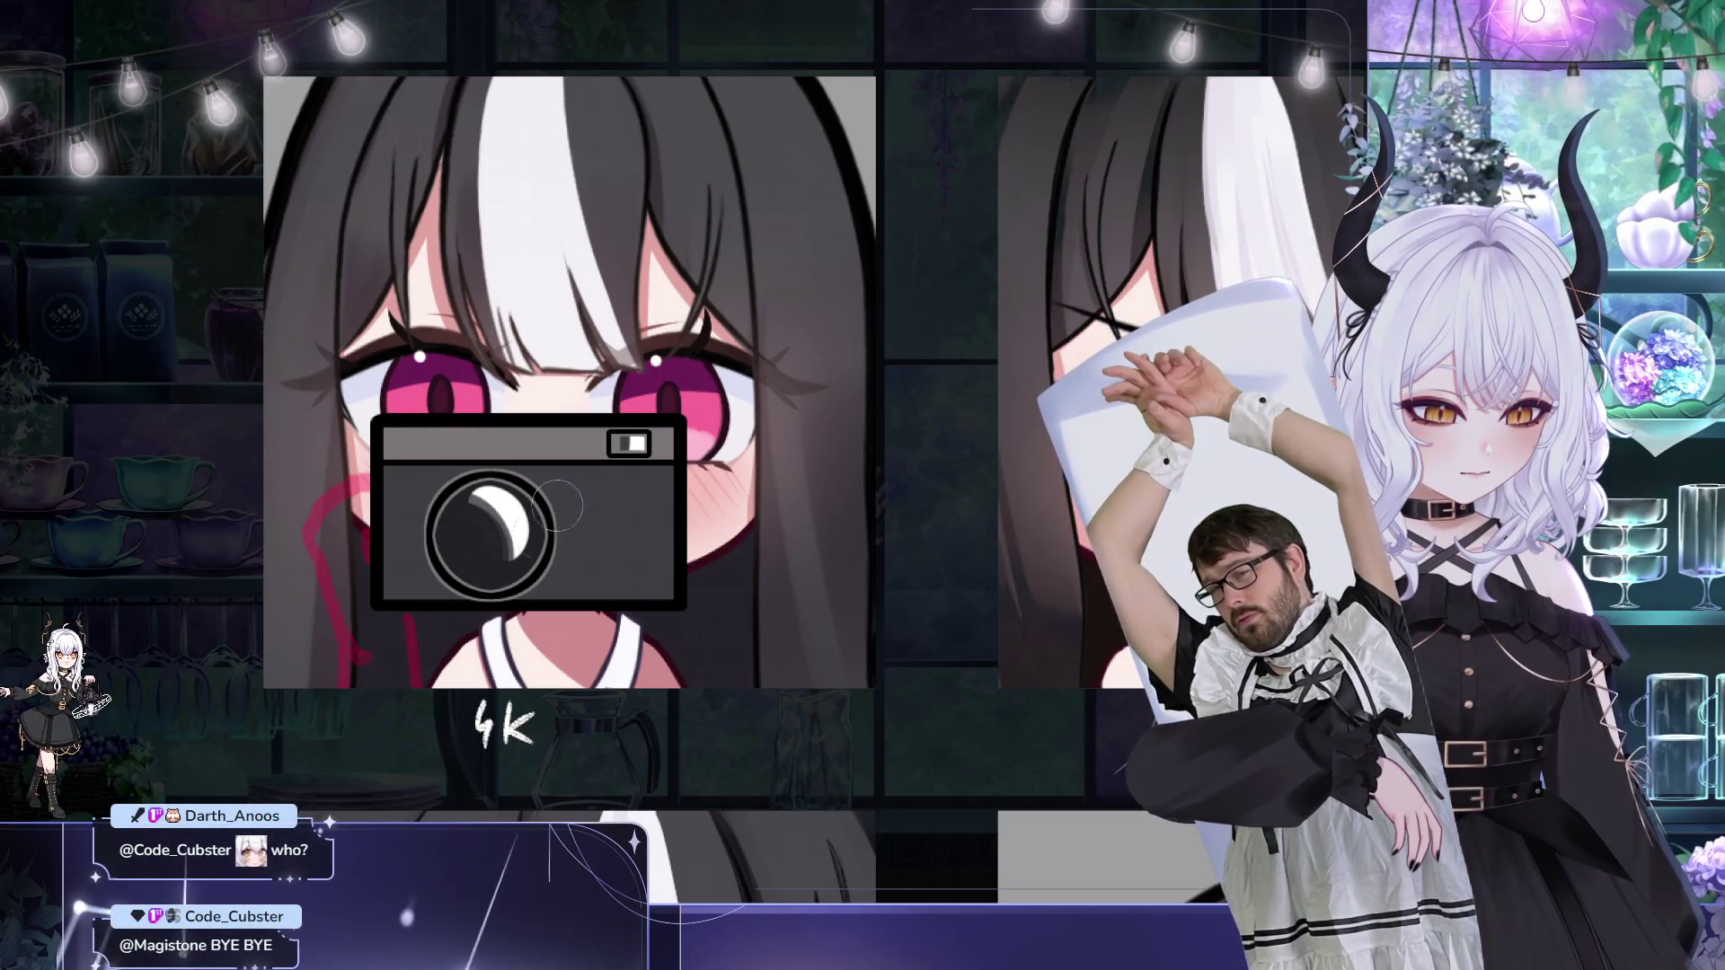
Step: Transform the lens highlight and paint it thicker into a rounded white bean
{"action": "key", "text": "ctrl+t"}
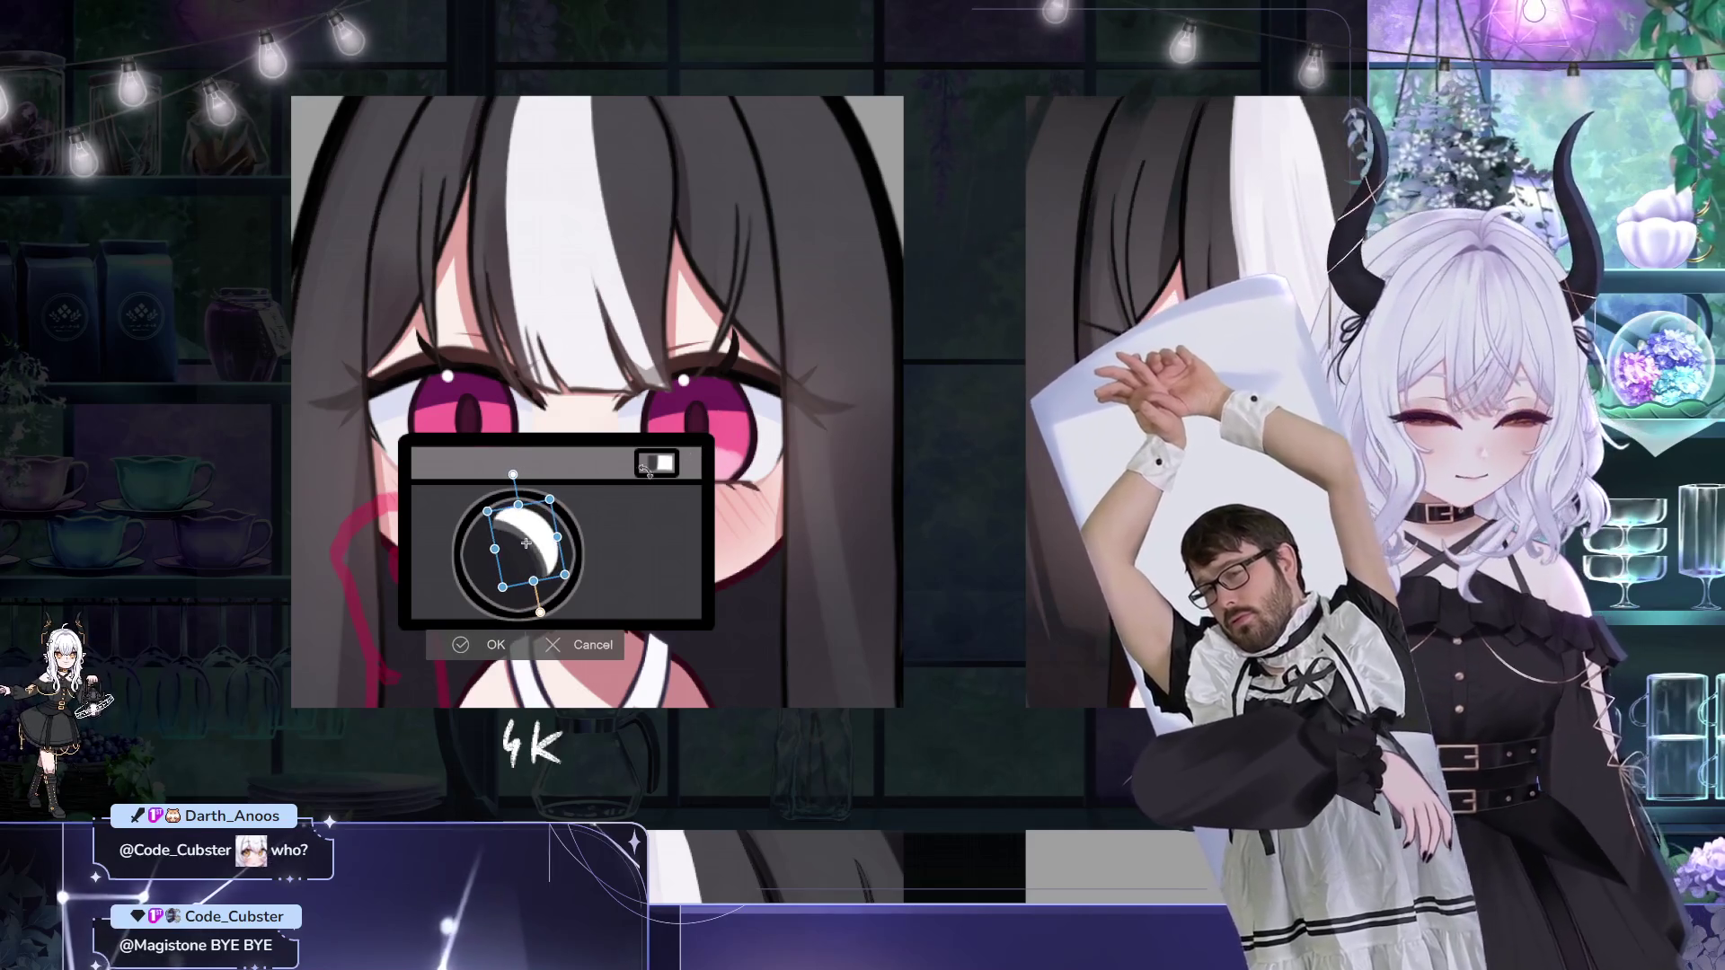
{"action": "left_click", "coordinate": [491, 643]}
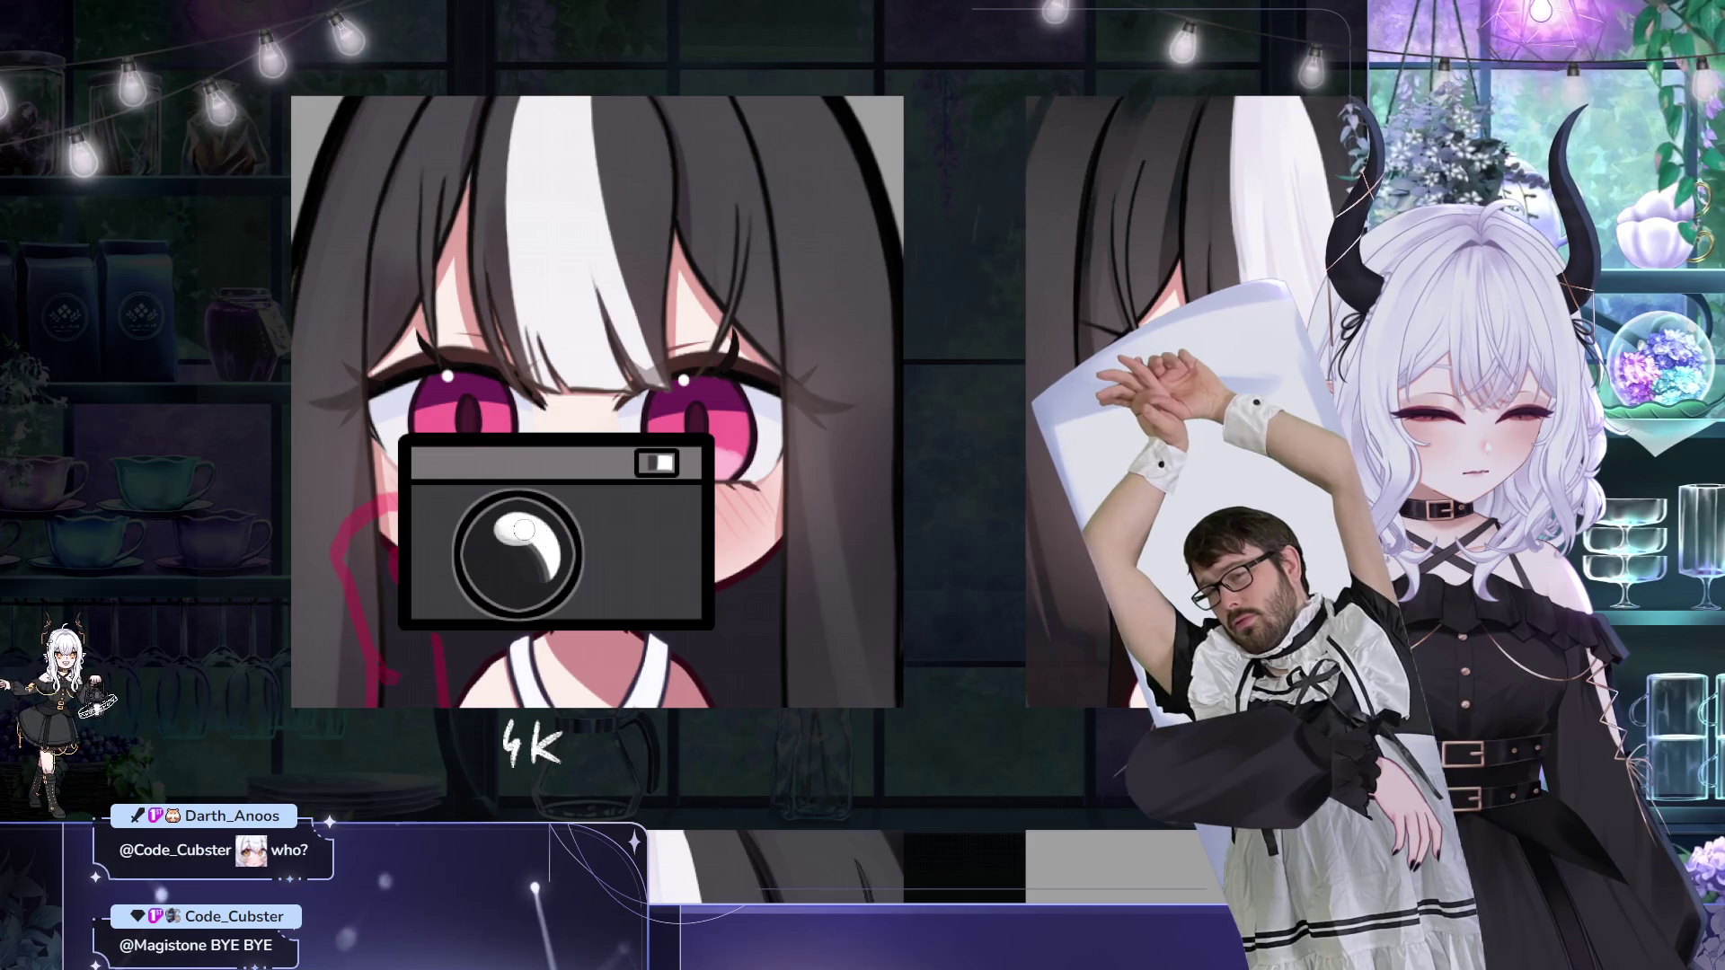
{"action": "mouse_move", "coordinate": [731, 455]}
{"action": "left_mouse_down"}
{"action": "mouse_move", "coordinate": [761, 428]}
{"action": "mouse_move", "coordinate": [678, 439]}
{"action": "left_mouse_up"}
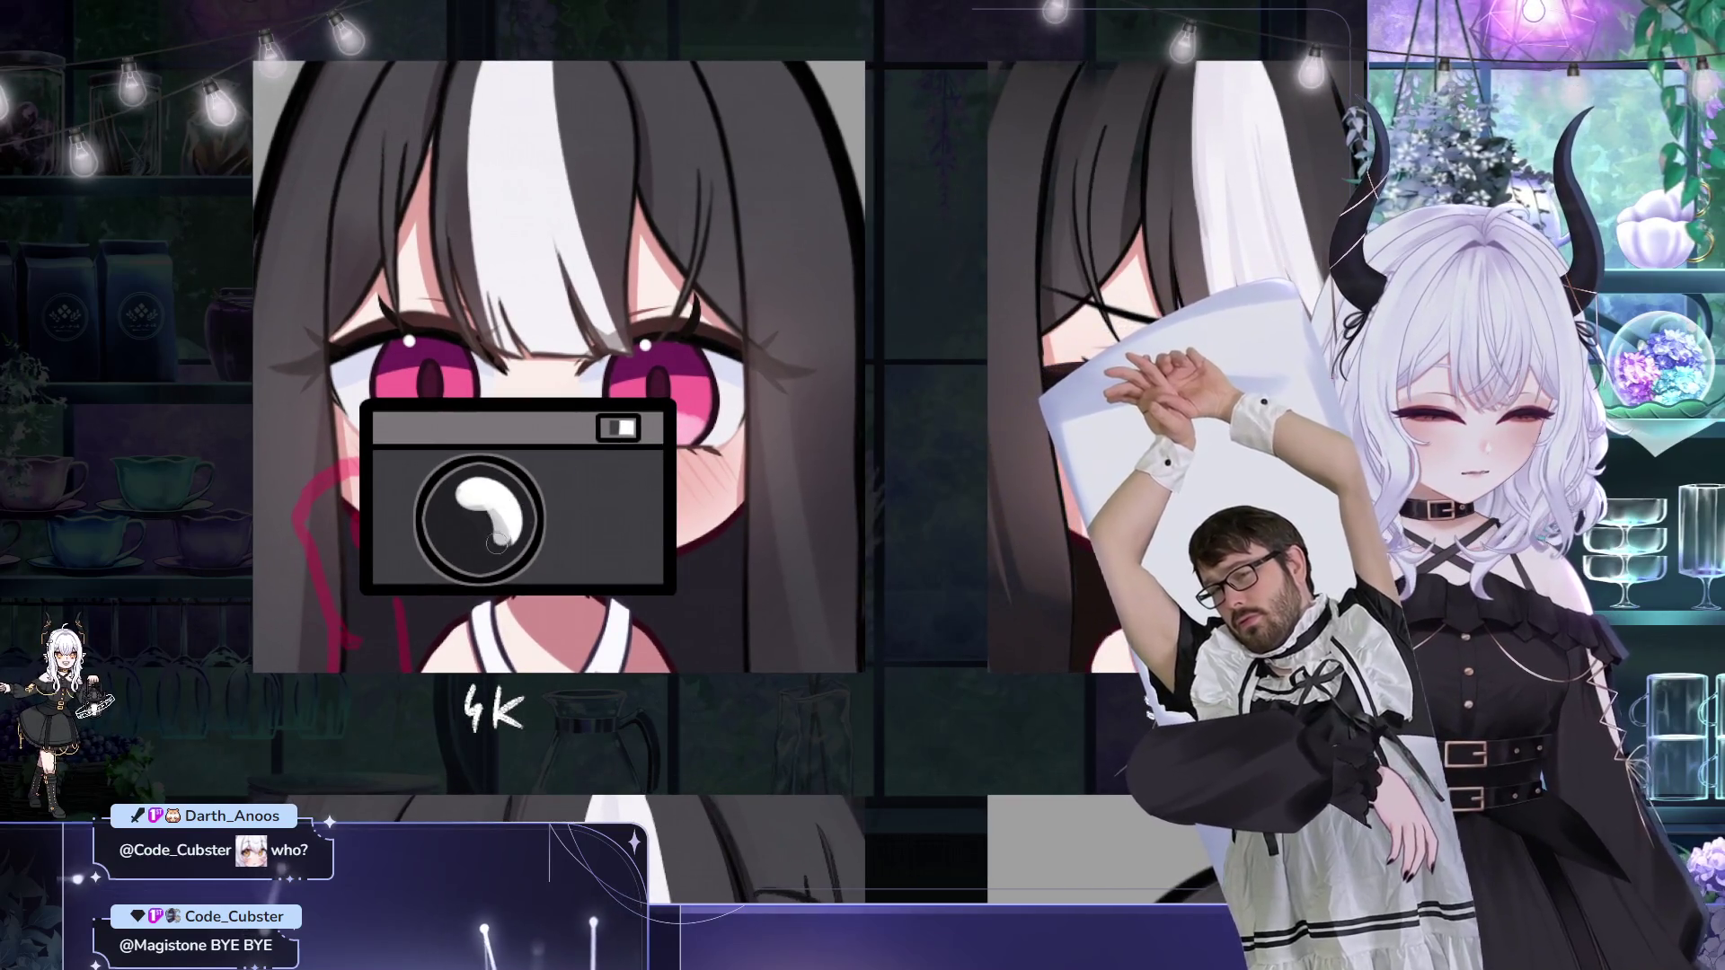
{"action": "mouse_move", "coordinate": [488, 502]}
{"action": "left_mouse_down"}
{"action": "mouse_move", "coordinate": [501, 535]}
{"action": "mouse_move", "coordinate": [507, 508]}
{"action": "left_mouse_up"}
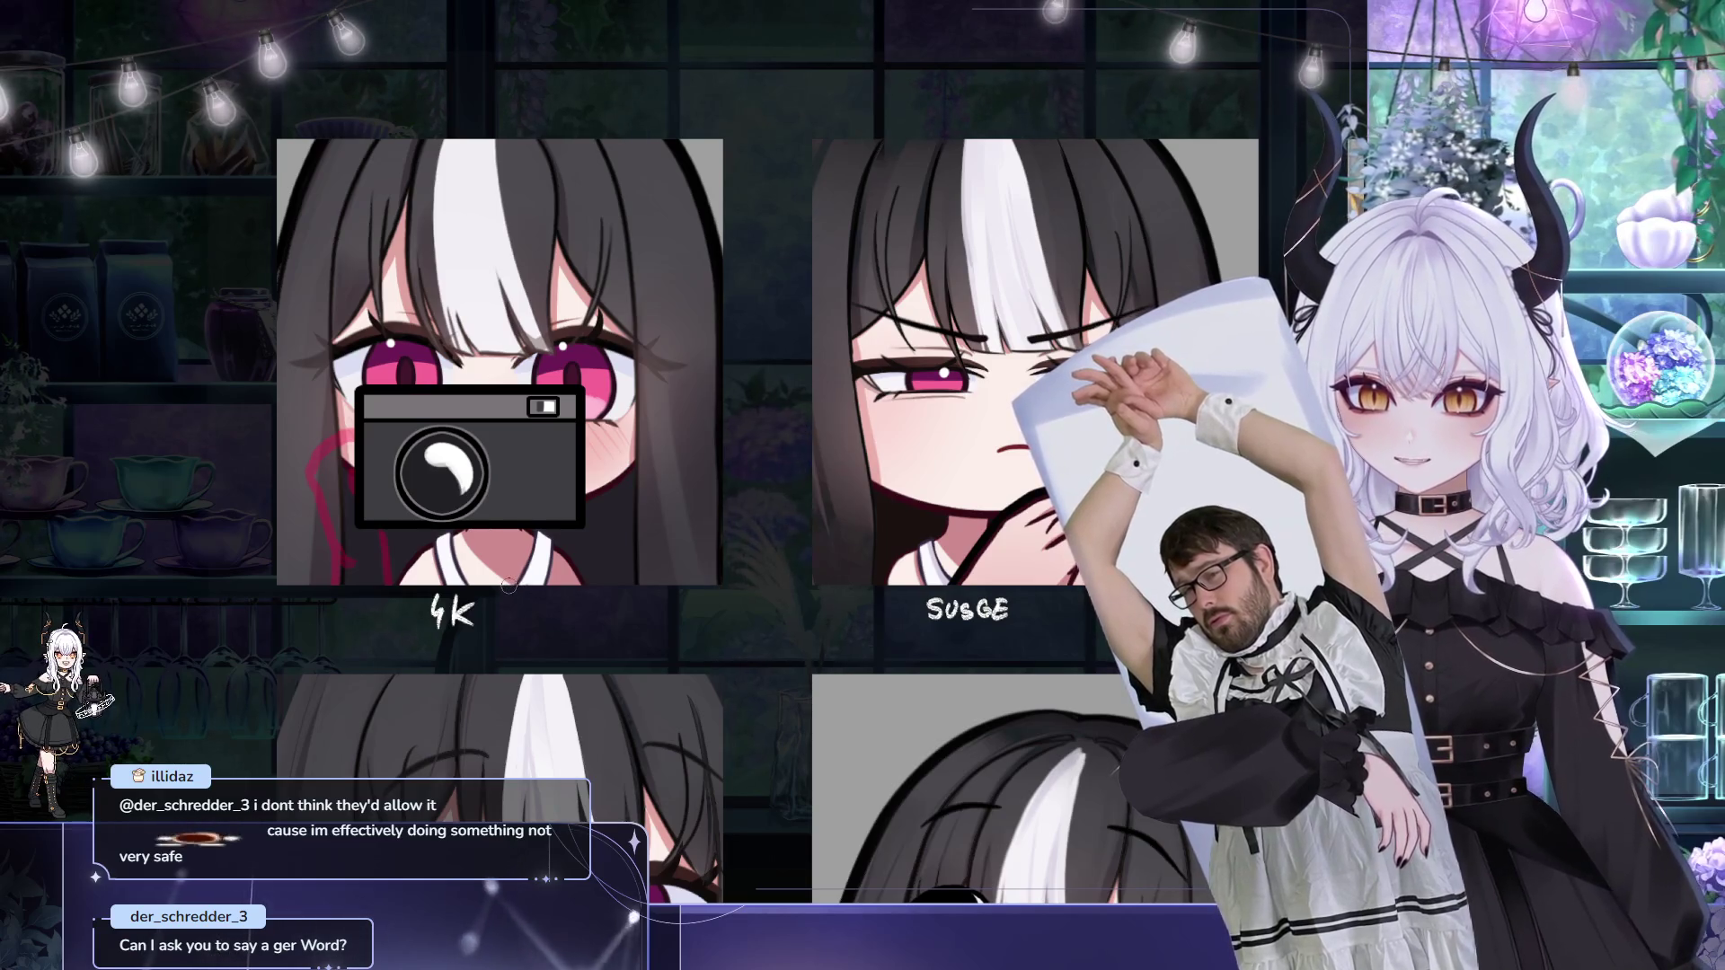
{"action": "left_click_drag", "start_coordinate": [509, 584], "coordinate": [494, 584]}
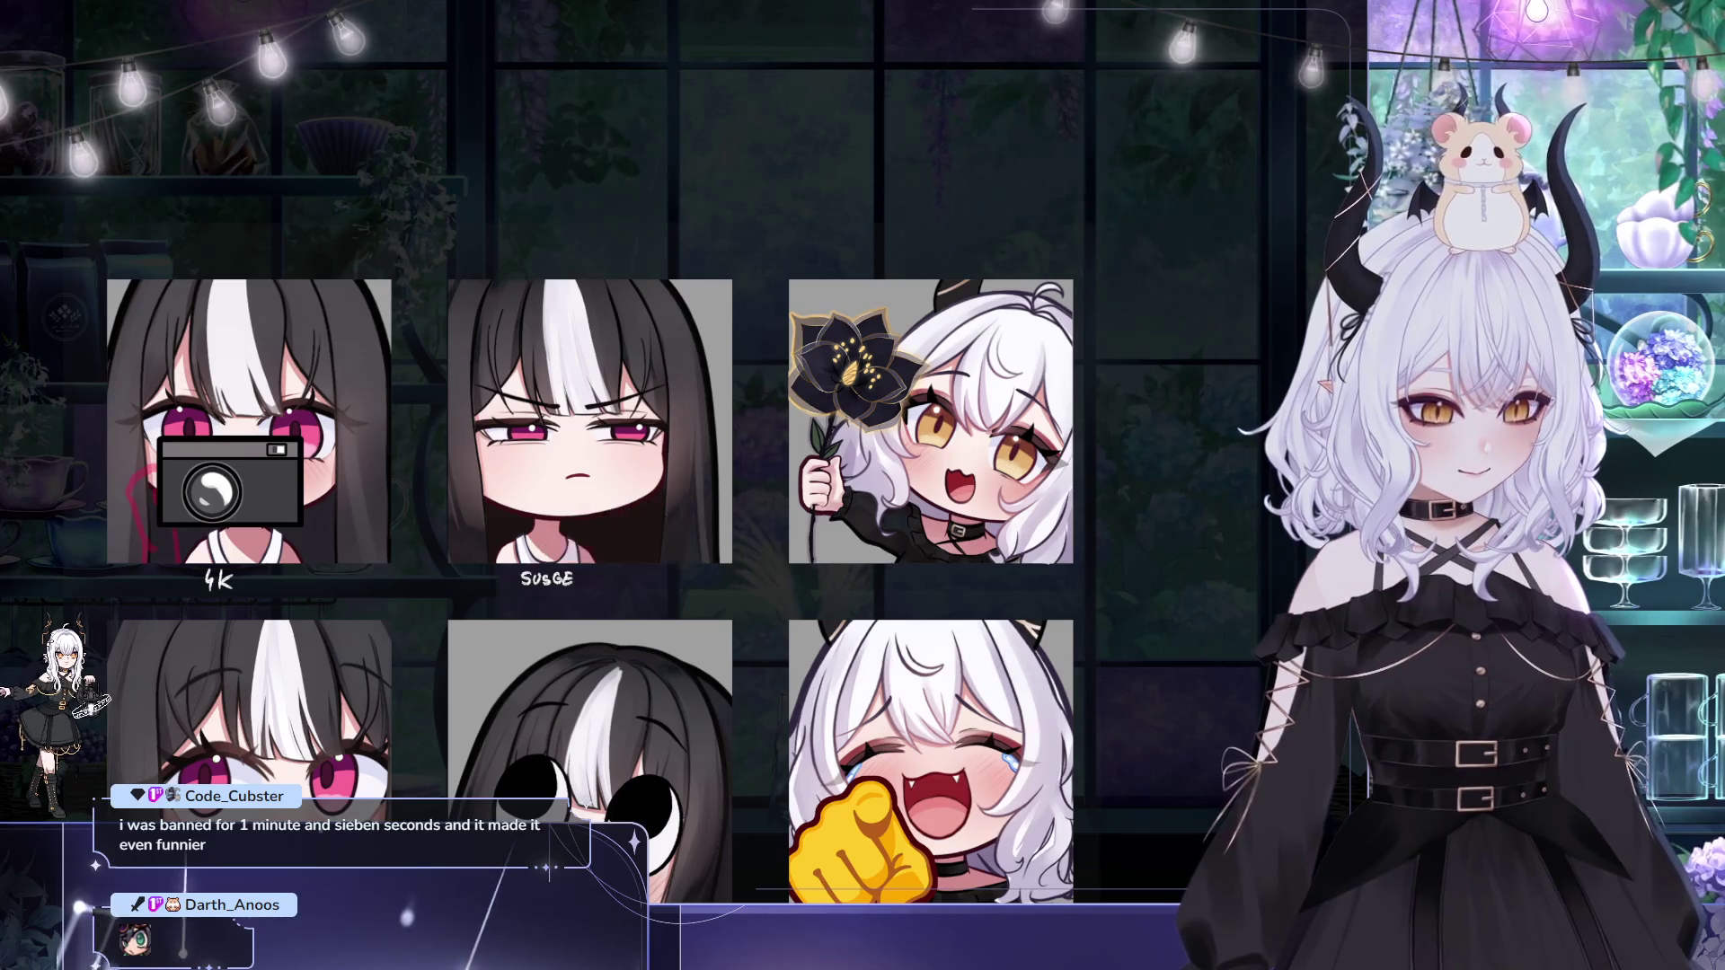
Step: Mark a rectangular region around the SUSGE emote in the six-emote grid
{"action": "left_click_drag", "start_coordinate": [370, 443], "coordinate": [766, 733]}
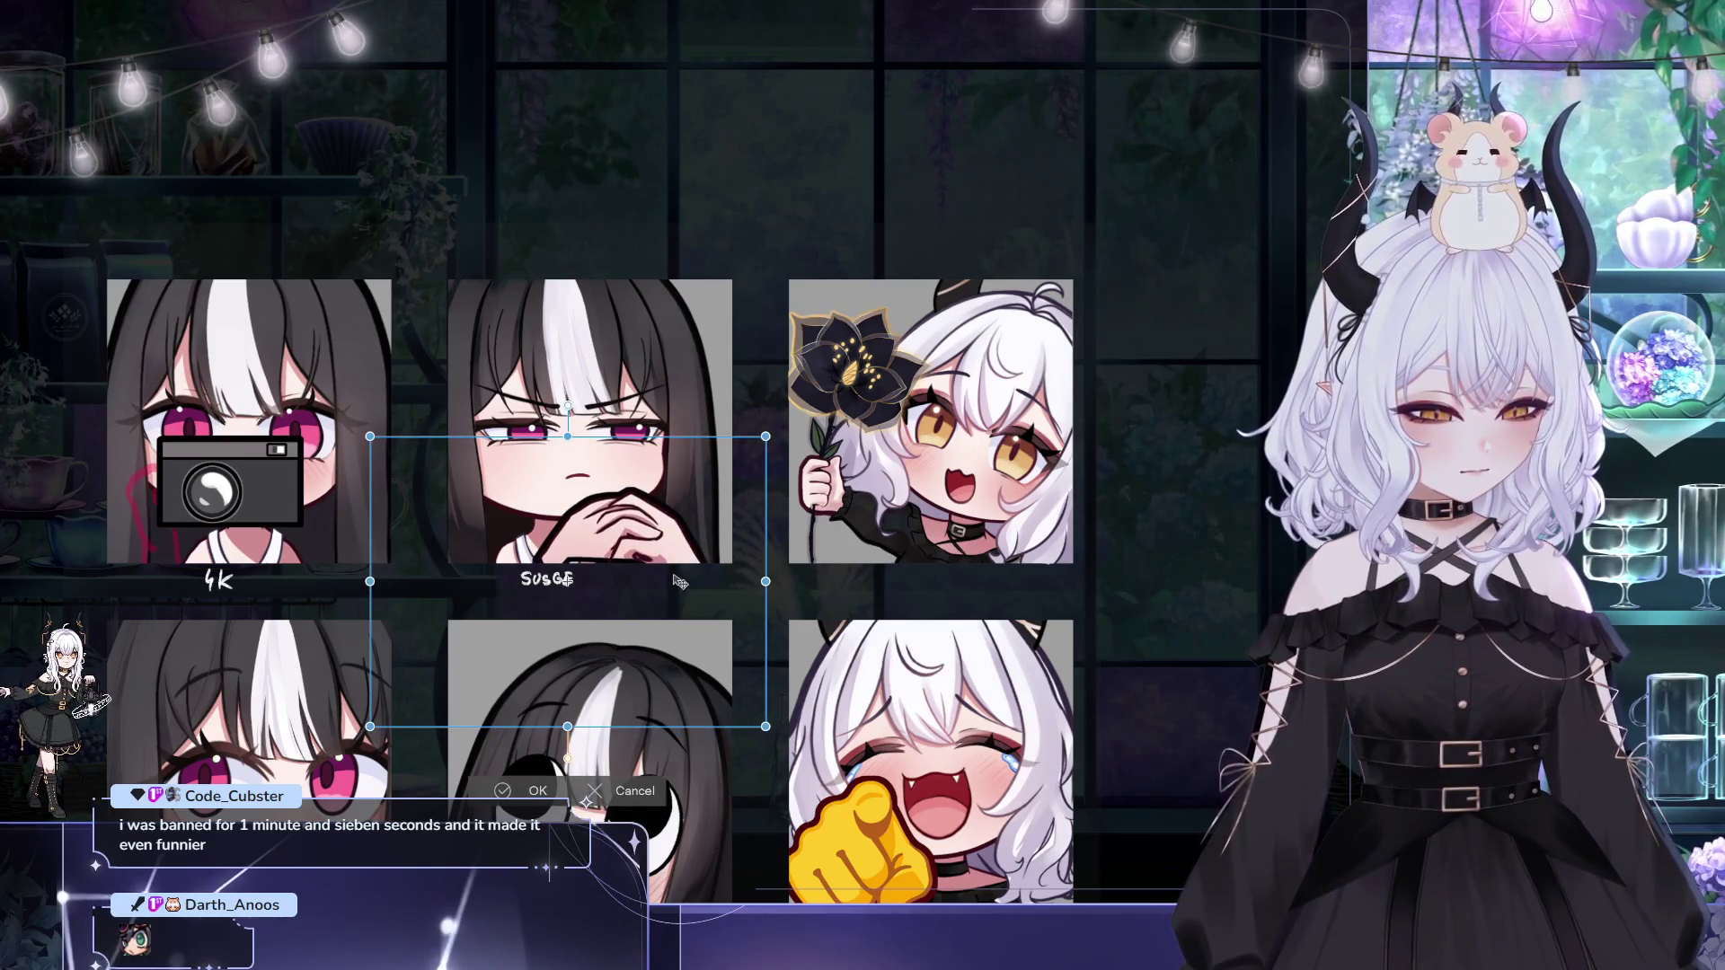
Step: Confirm the marked area over the SUSGE emote so the blue frame disappears
{"action": "double_click", "coordinate": [568, 586]}
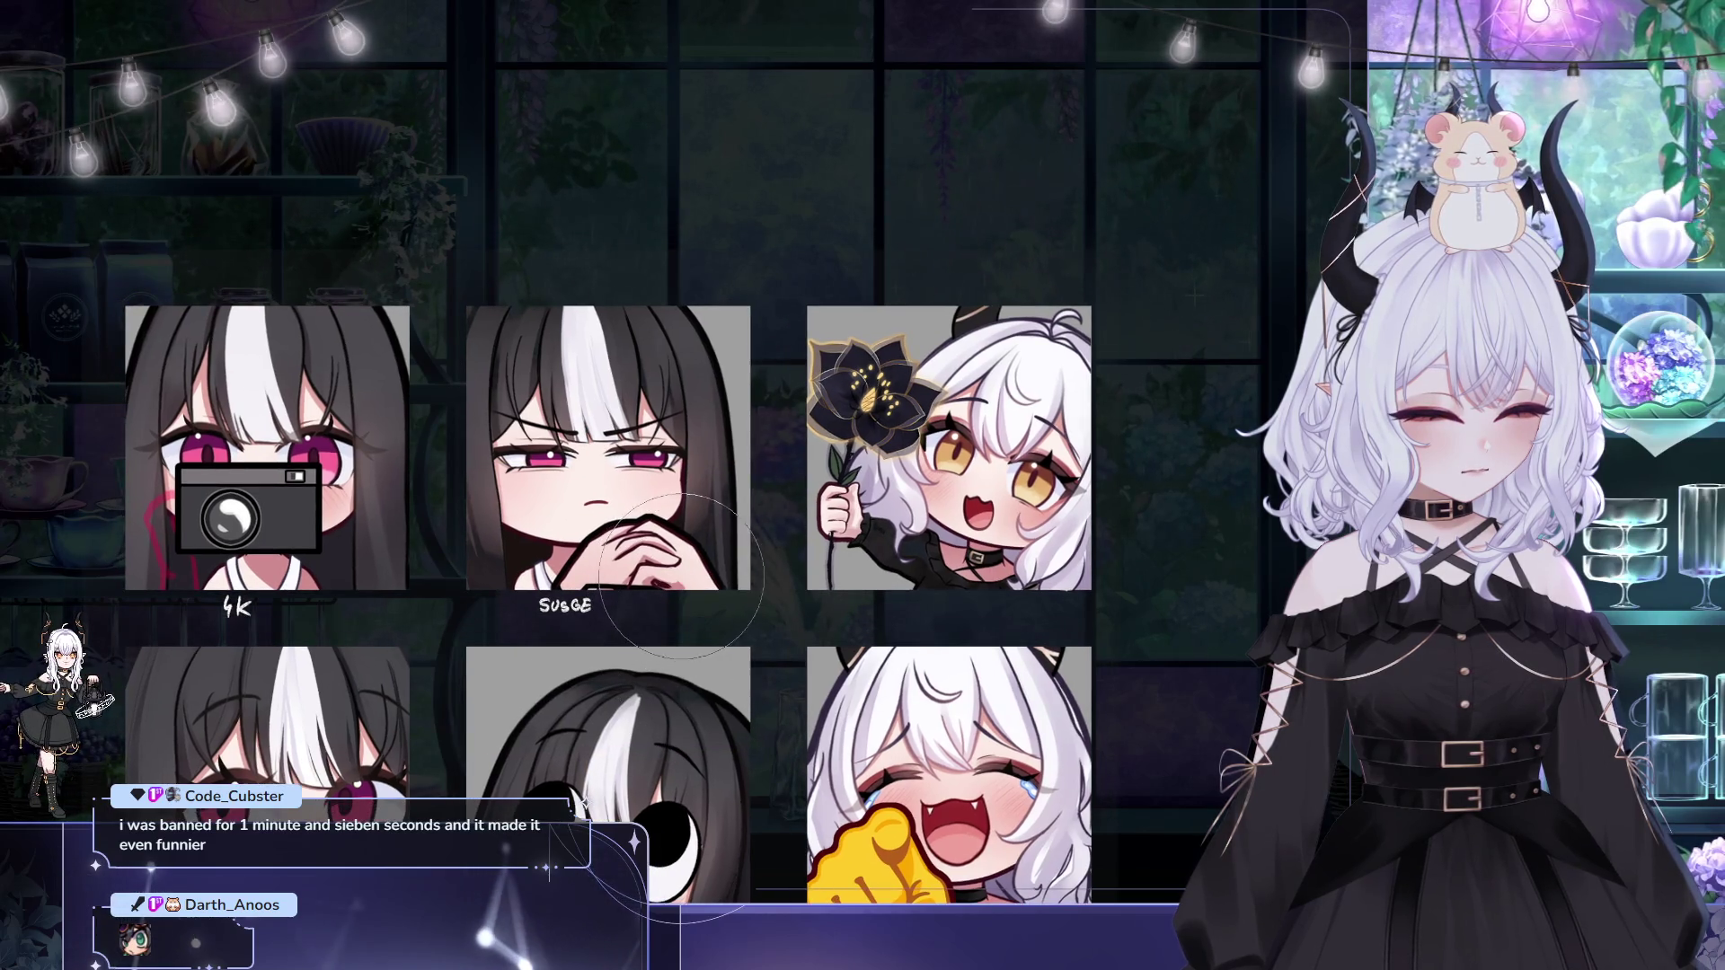
{"action": "left_click", "coordinate": [681, 575]}
{"action": "left_click", "coordinate": [951, 457]}
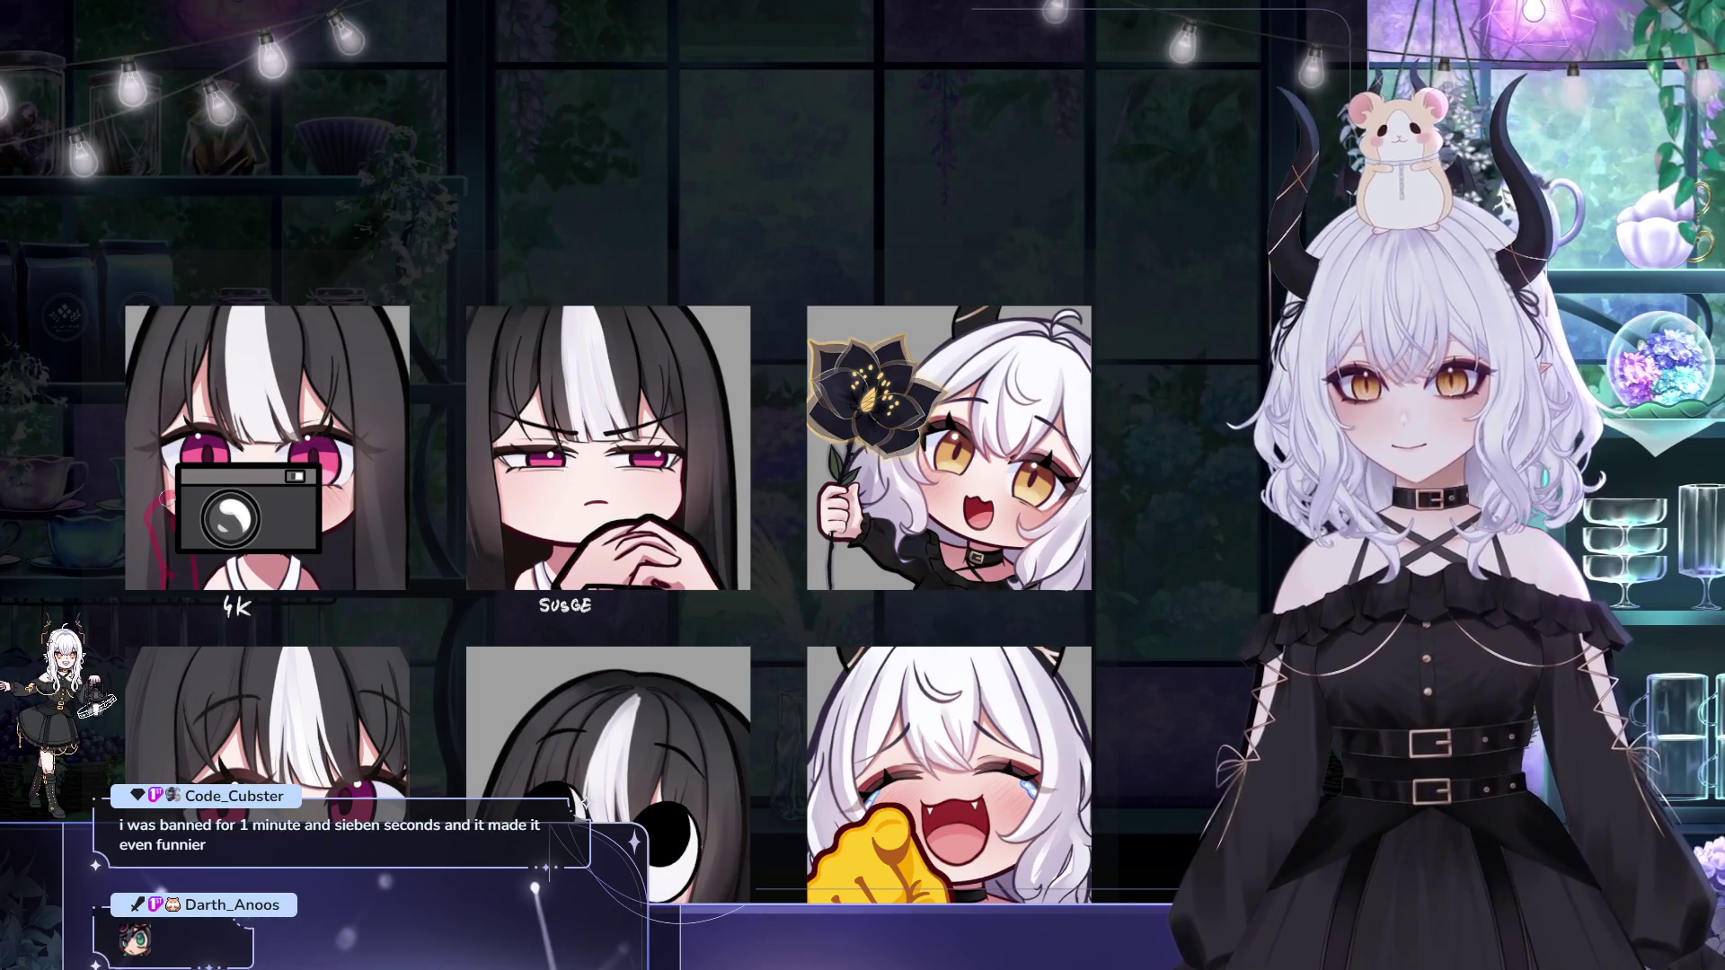
{"action": "left_click", "coordinate": [593, 589]}
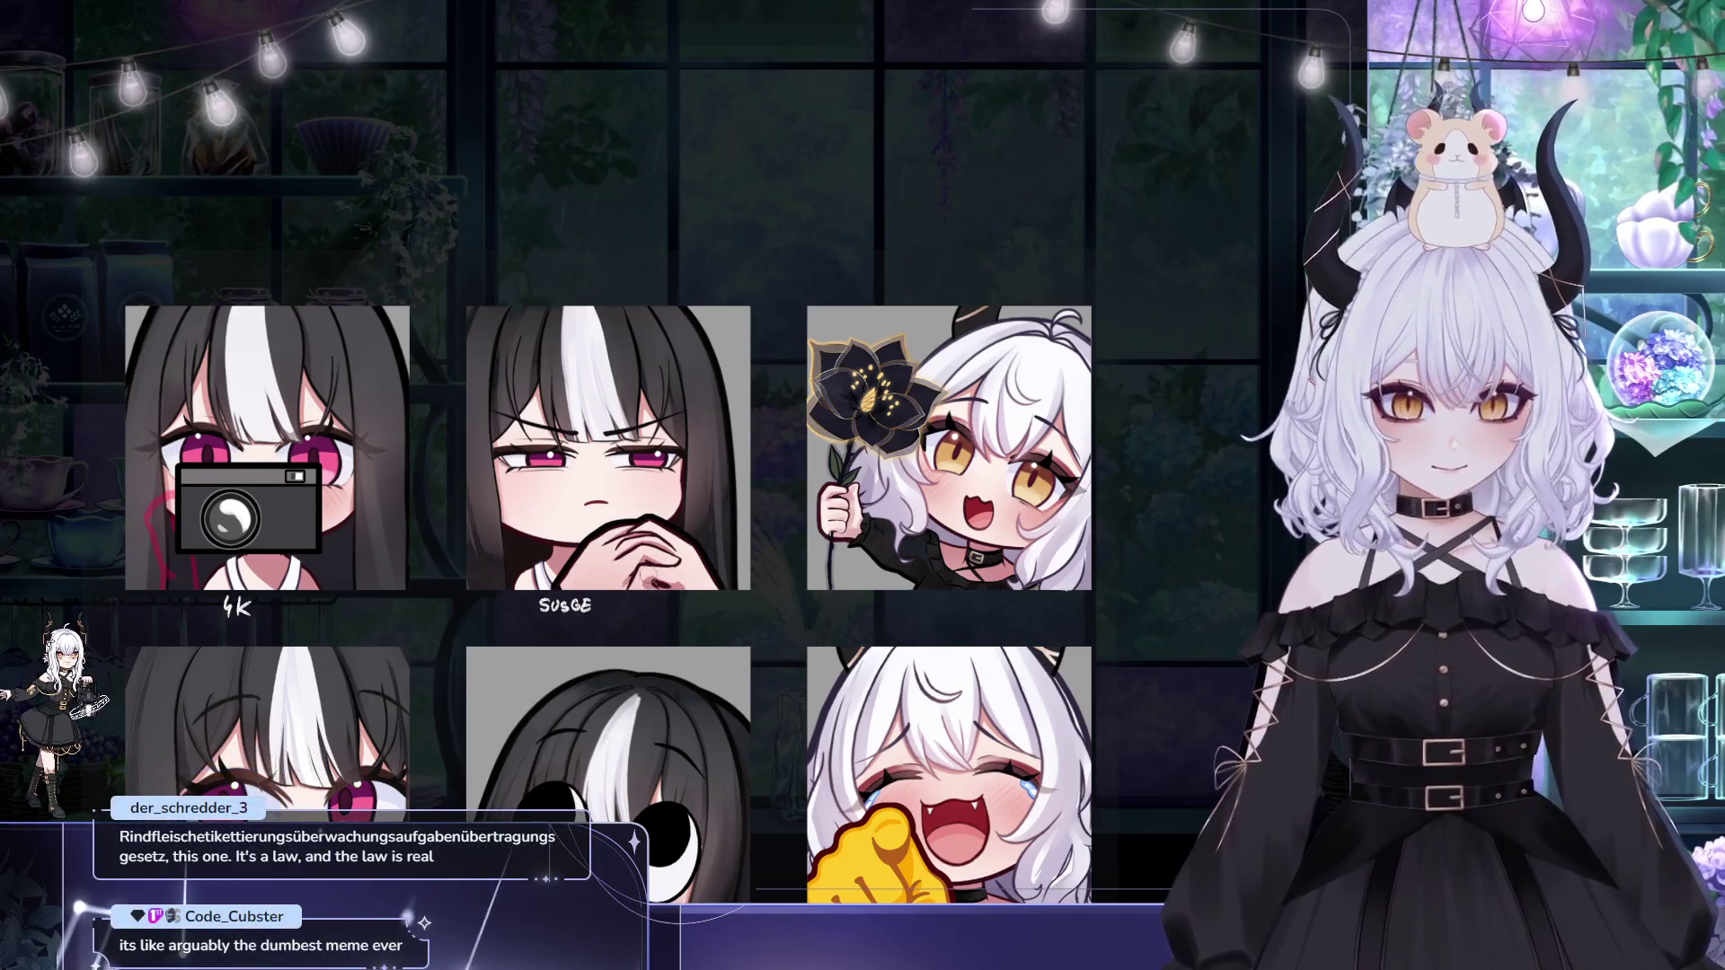
{"action": "scroll", "coordinate": [697, 593], "scroll_direction": "up", "scroll_amount": 3}
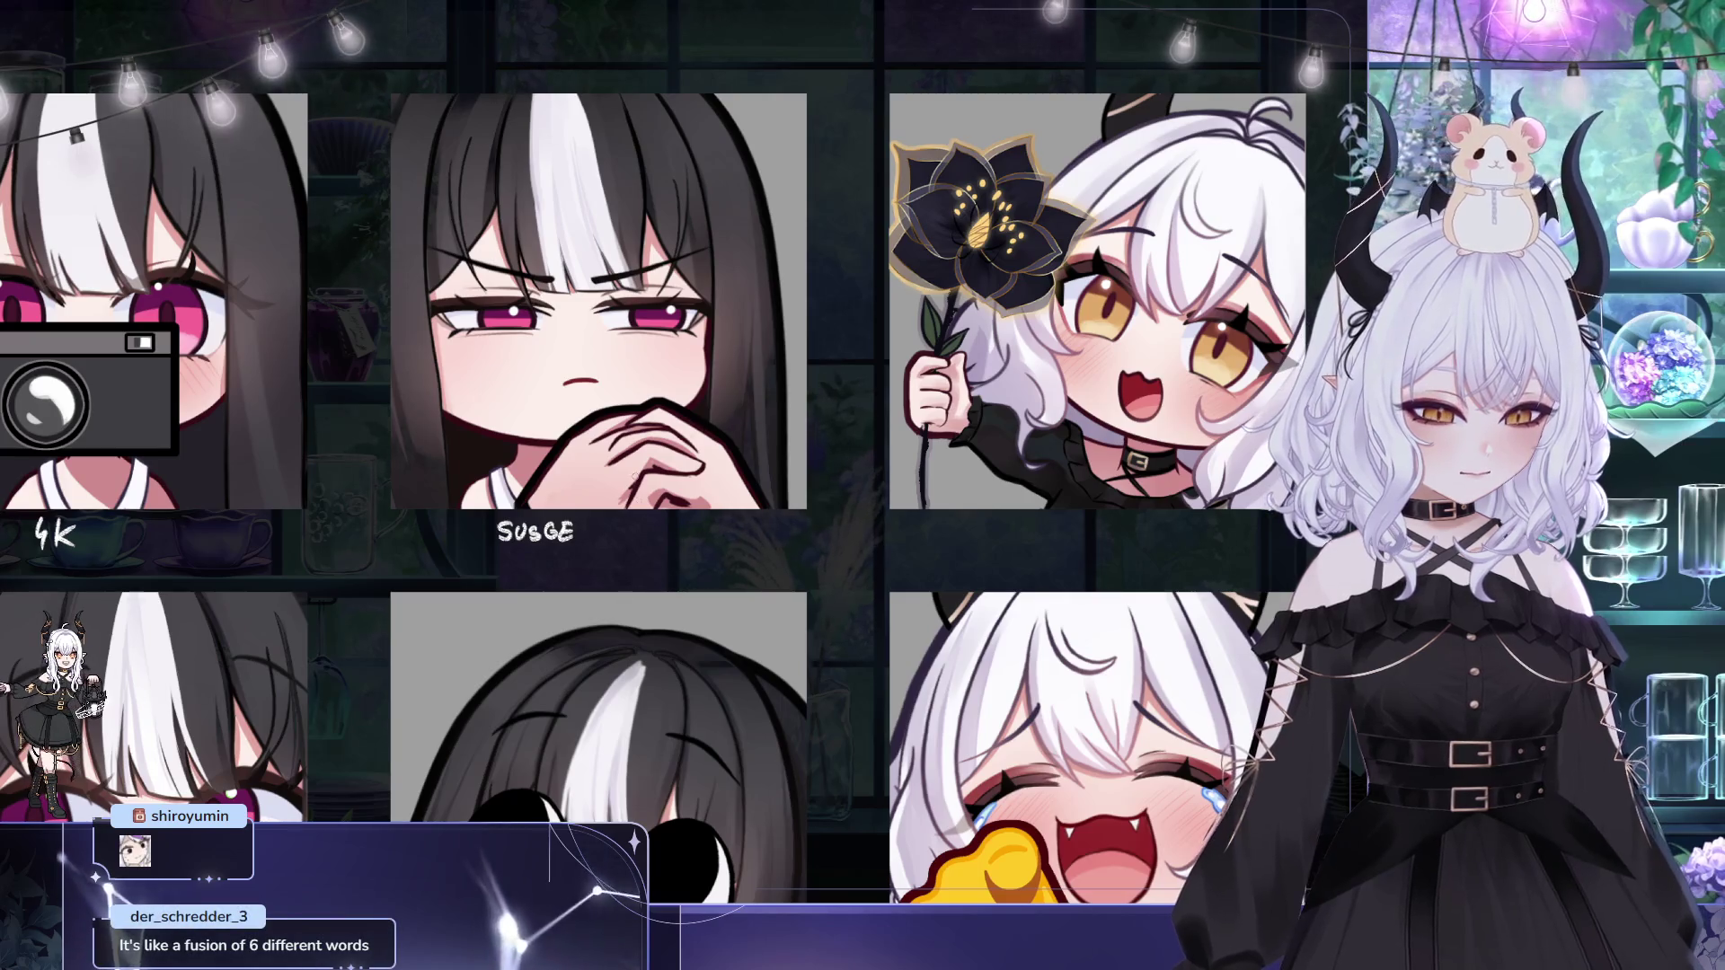
Step: Pan the emote sheet left and slightly up to centre the SUSGE and flower emotes
{"action": "left_click", "coordinate": [705, 492]}
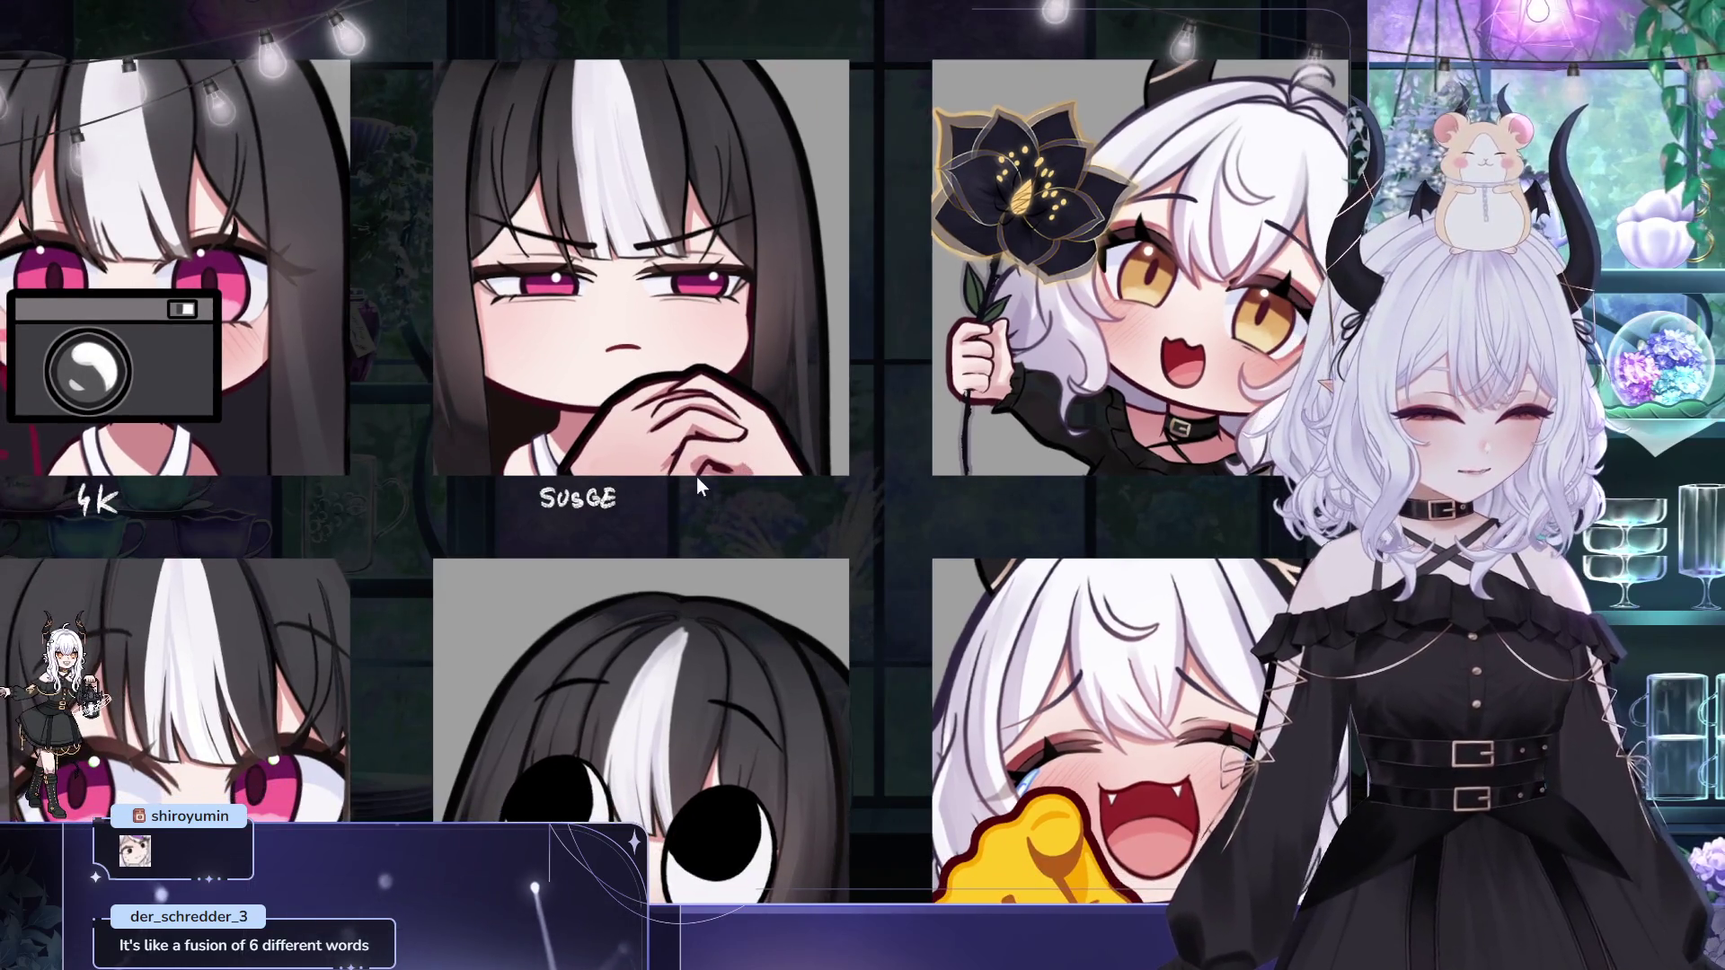
{"action": "left_click", "coordinate": [701, 486]}
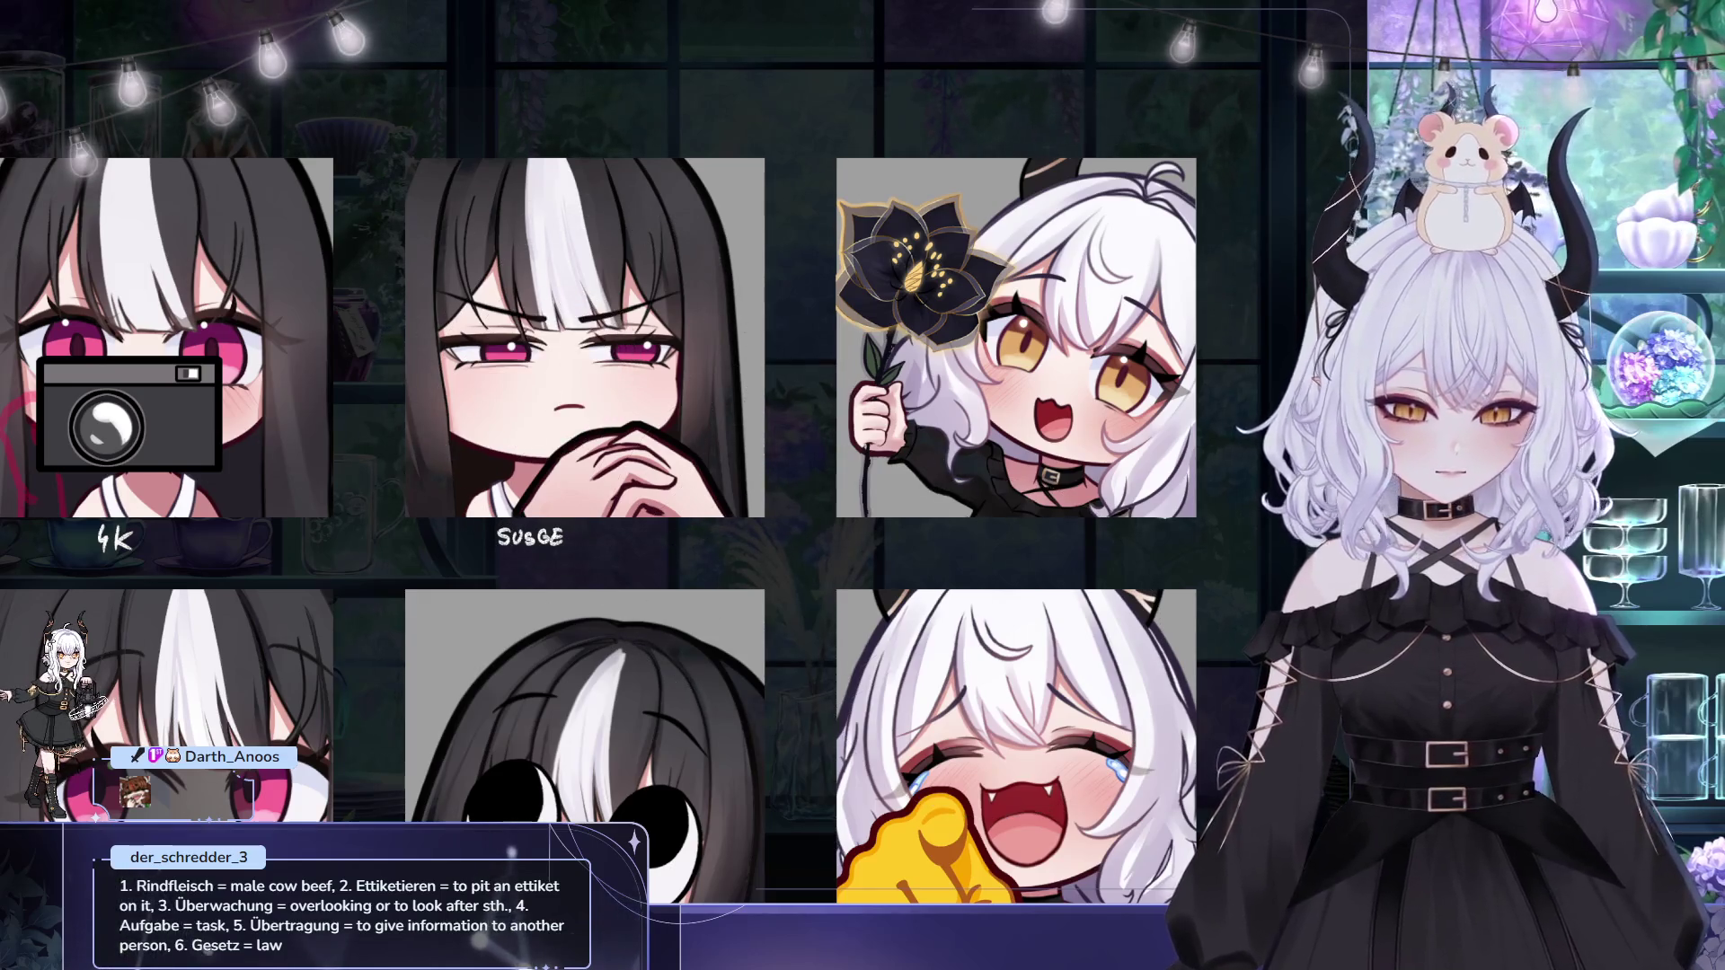
{"action": "left_click_drag", "start_coordinate": [722, 228], "coordinate": [646, 212]}
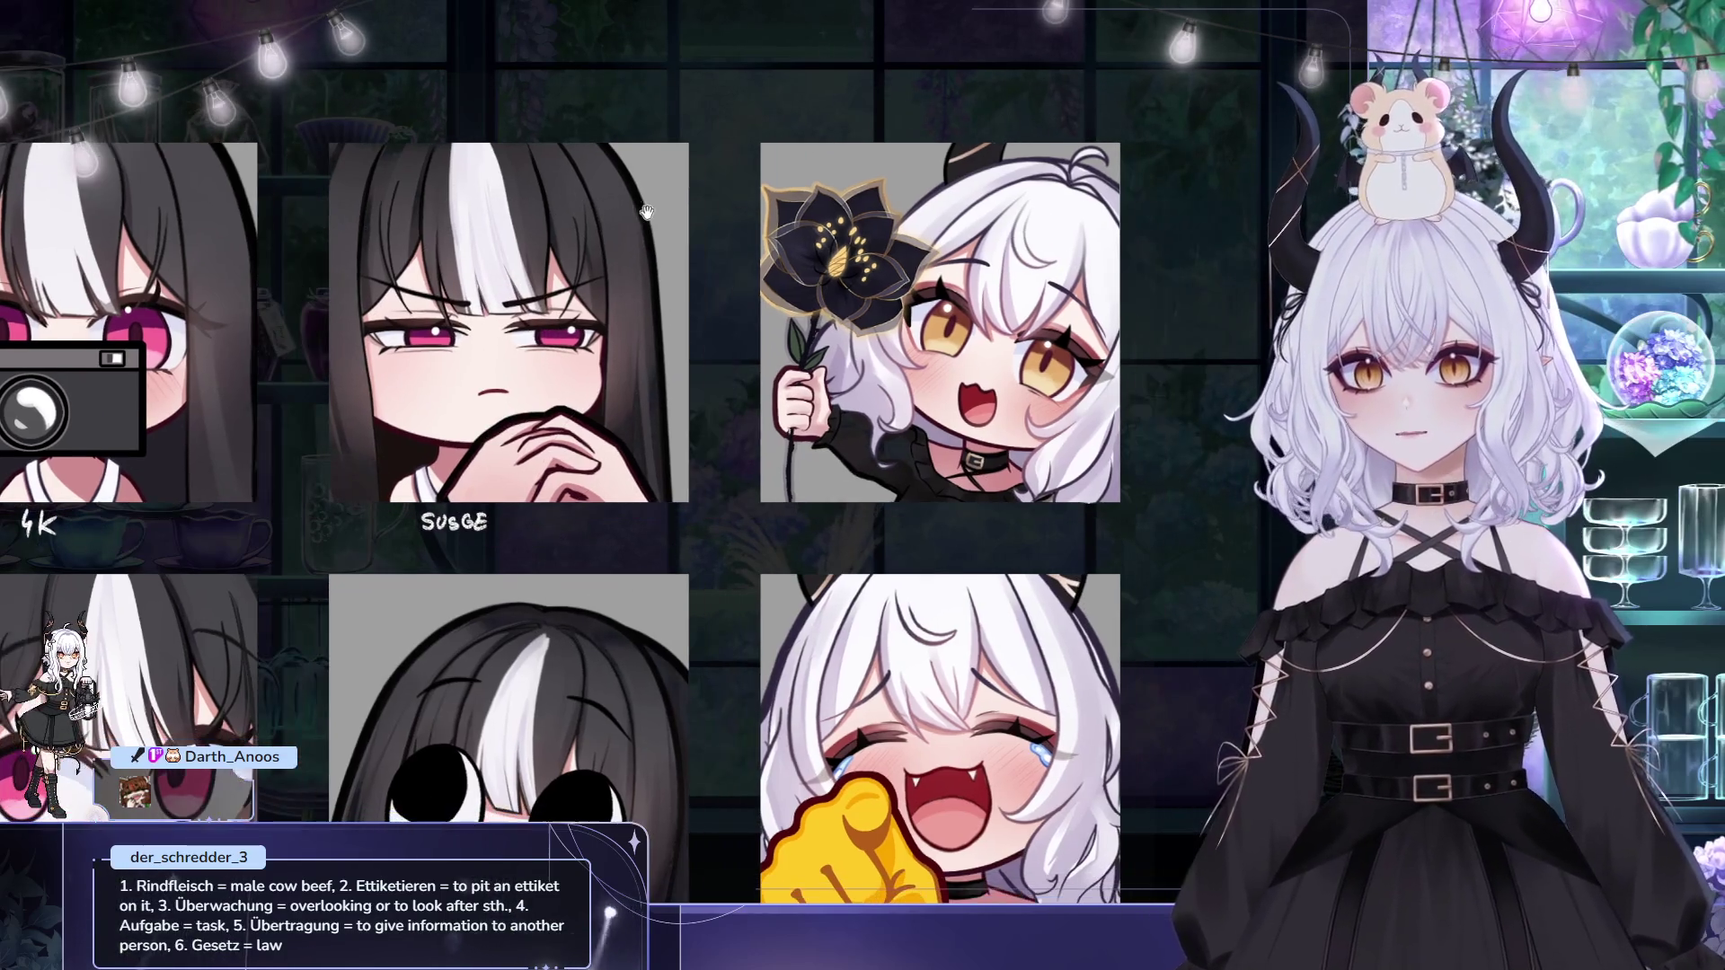
{"action": "mouse_move", "coordinate": [638, 274]}
{"action": "left_mouse_down"}
{"action": "mouse_move", "coordinate": [650, 306]}
{"action": "mouse_move", "coordinate": [663, 271]}
{"action": "mouse_move", "coordinate": [706, 325]}
{"action": "mouse_move", "coordinate": [708, 308]}
{"action": "left_mouse_up"}
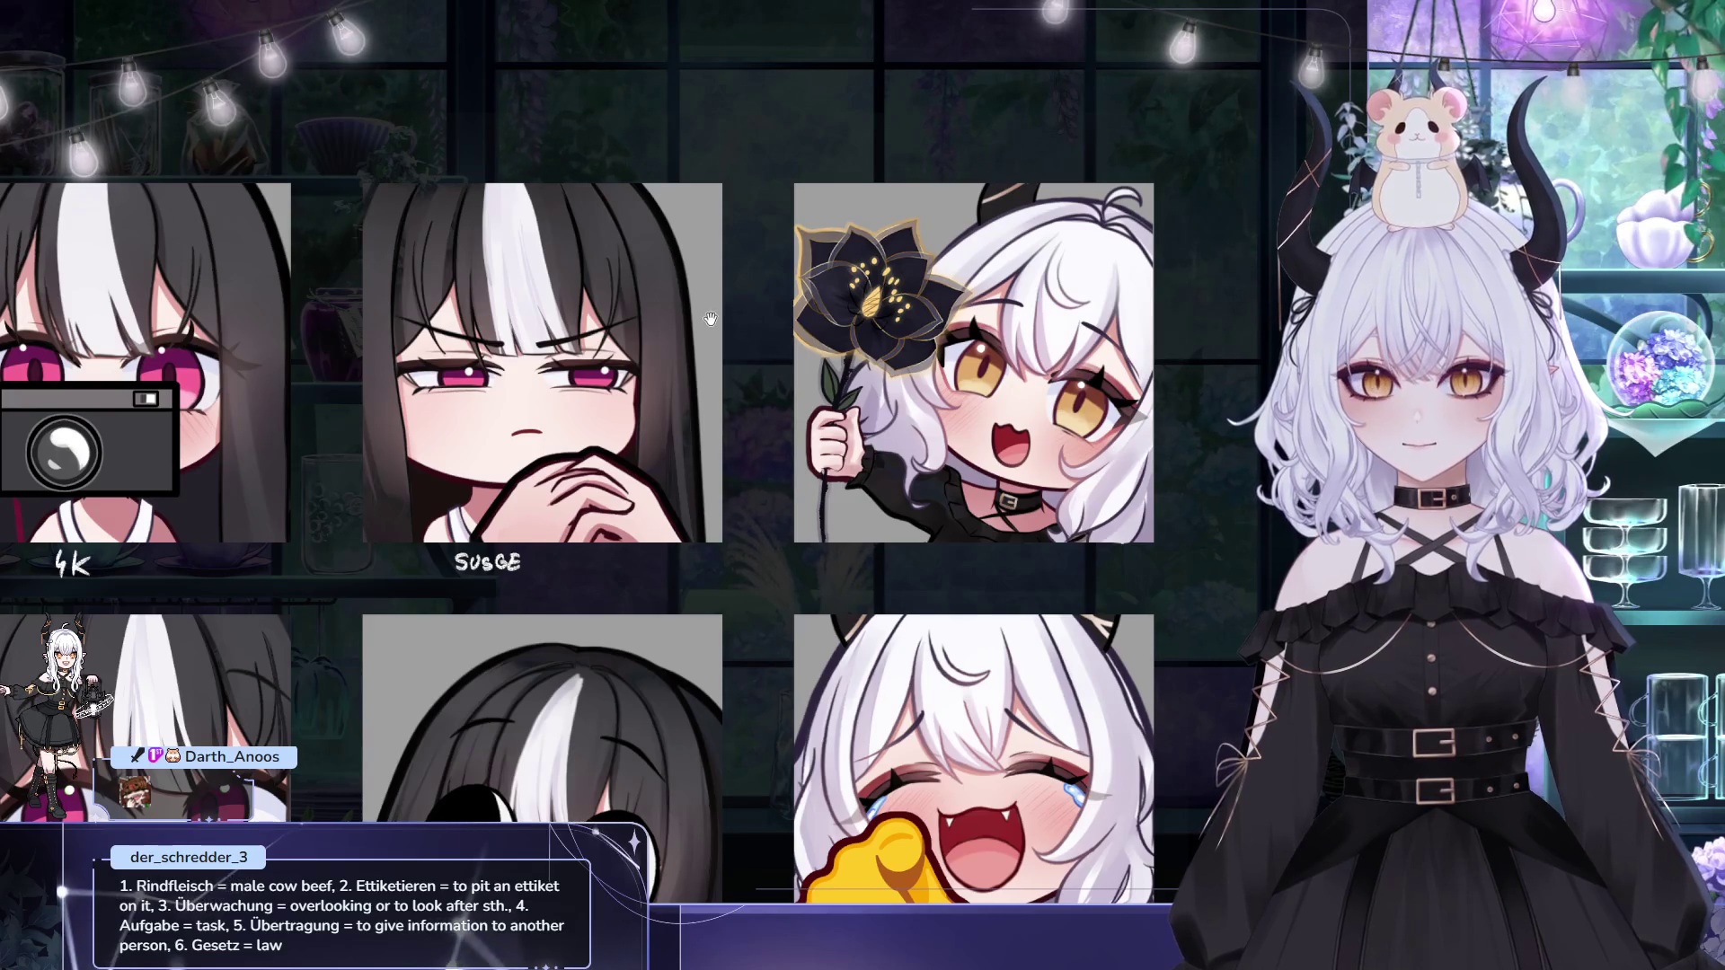
{"action": "left_click_drag", "start_coordinate": [710, 319], "coordinate": [747, 272]}
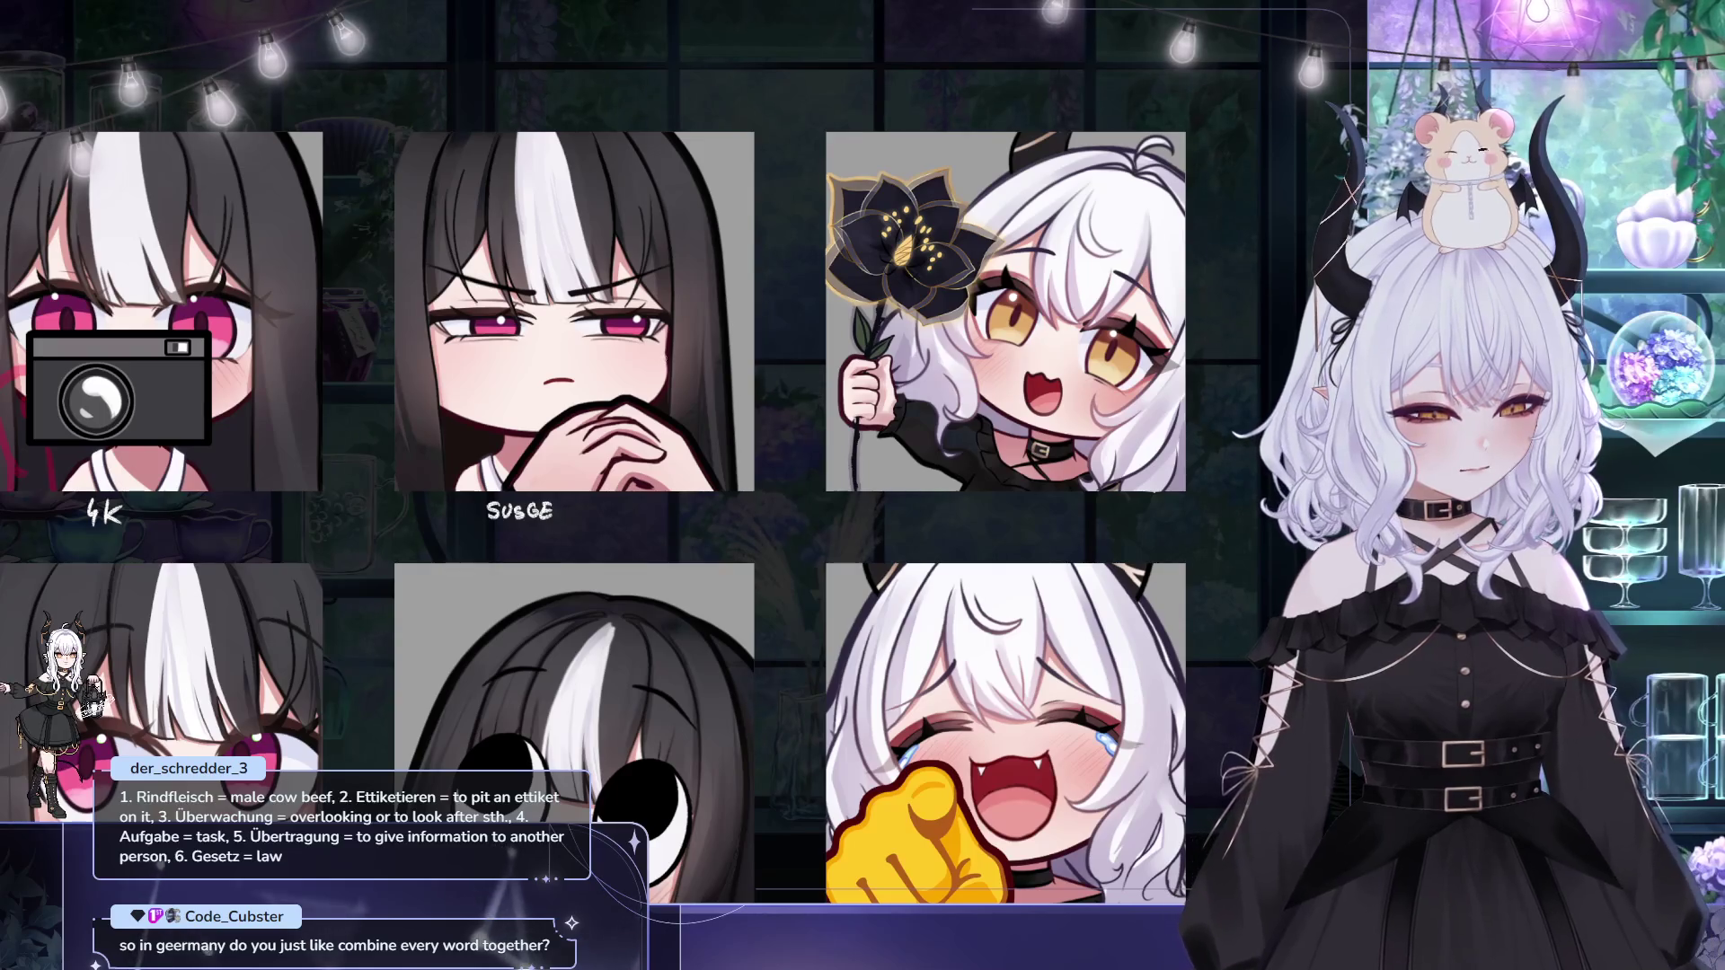
{"action": "left_click_drag", "start_coordinate": [703, 343], "coordinate": [720, 370]}
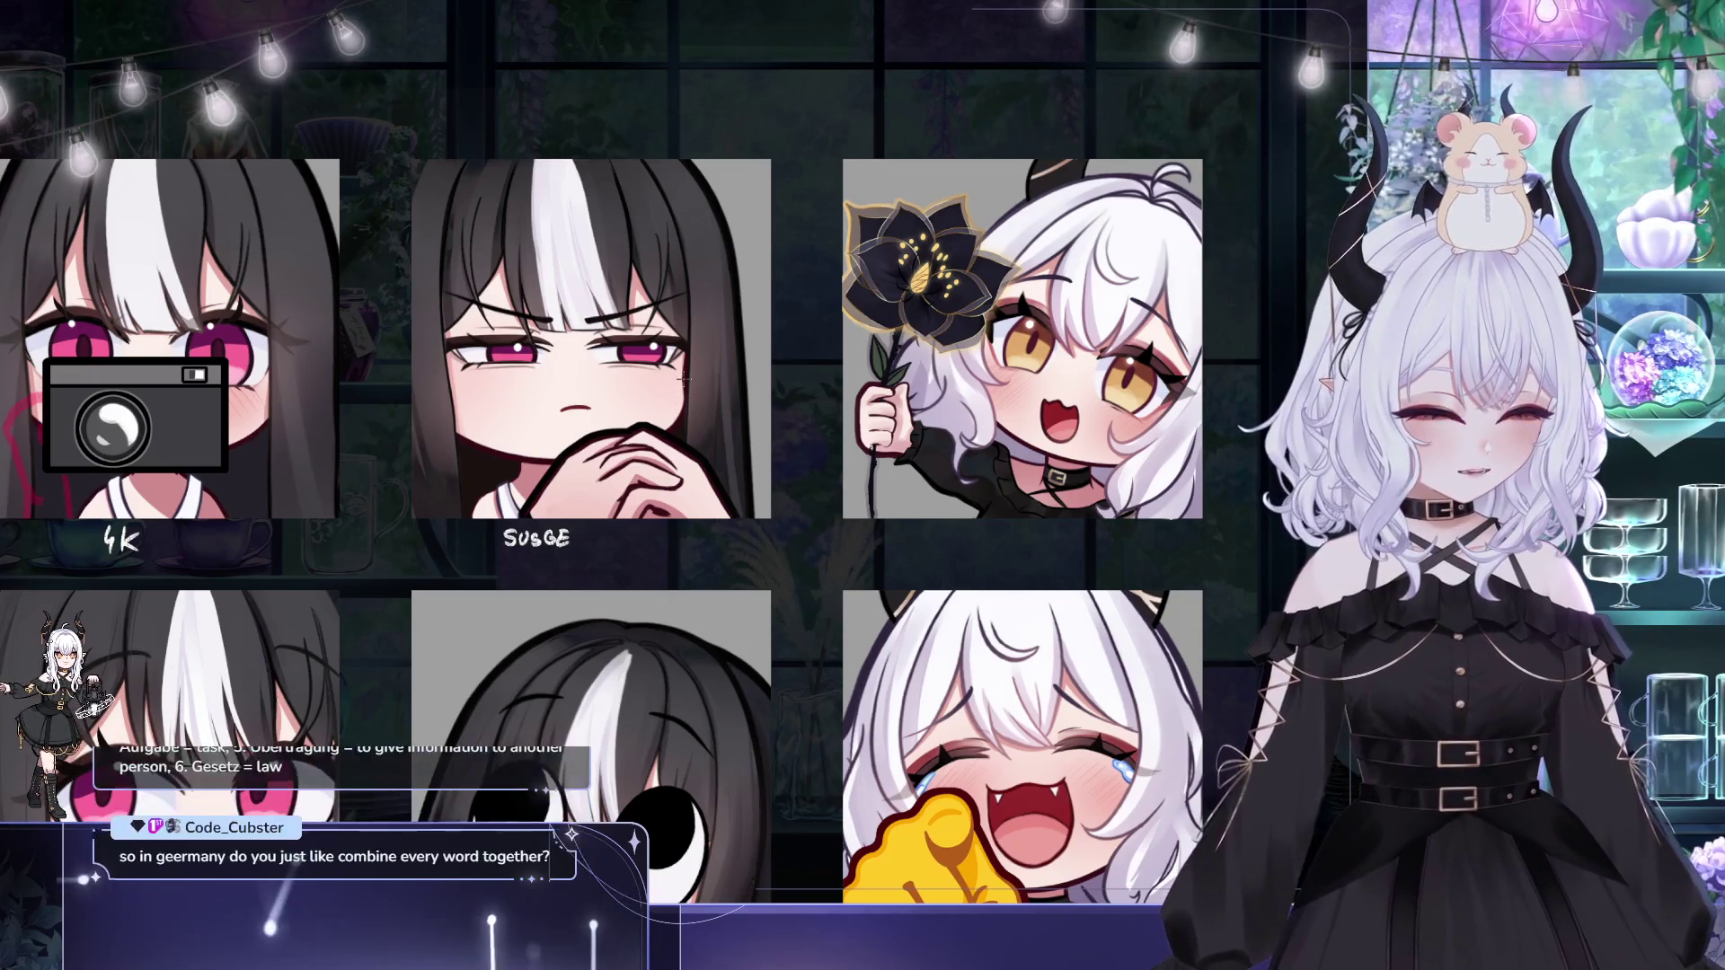
{"action": "left_click_drag", "start_coordinate": [720, 340], "coordinate": [789, 375]}
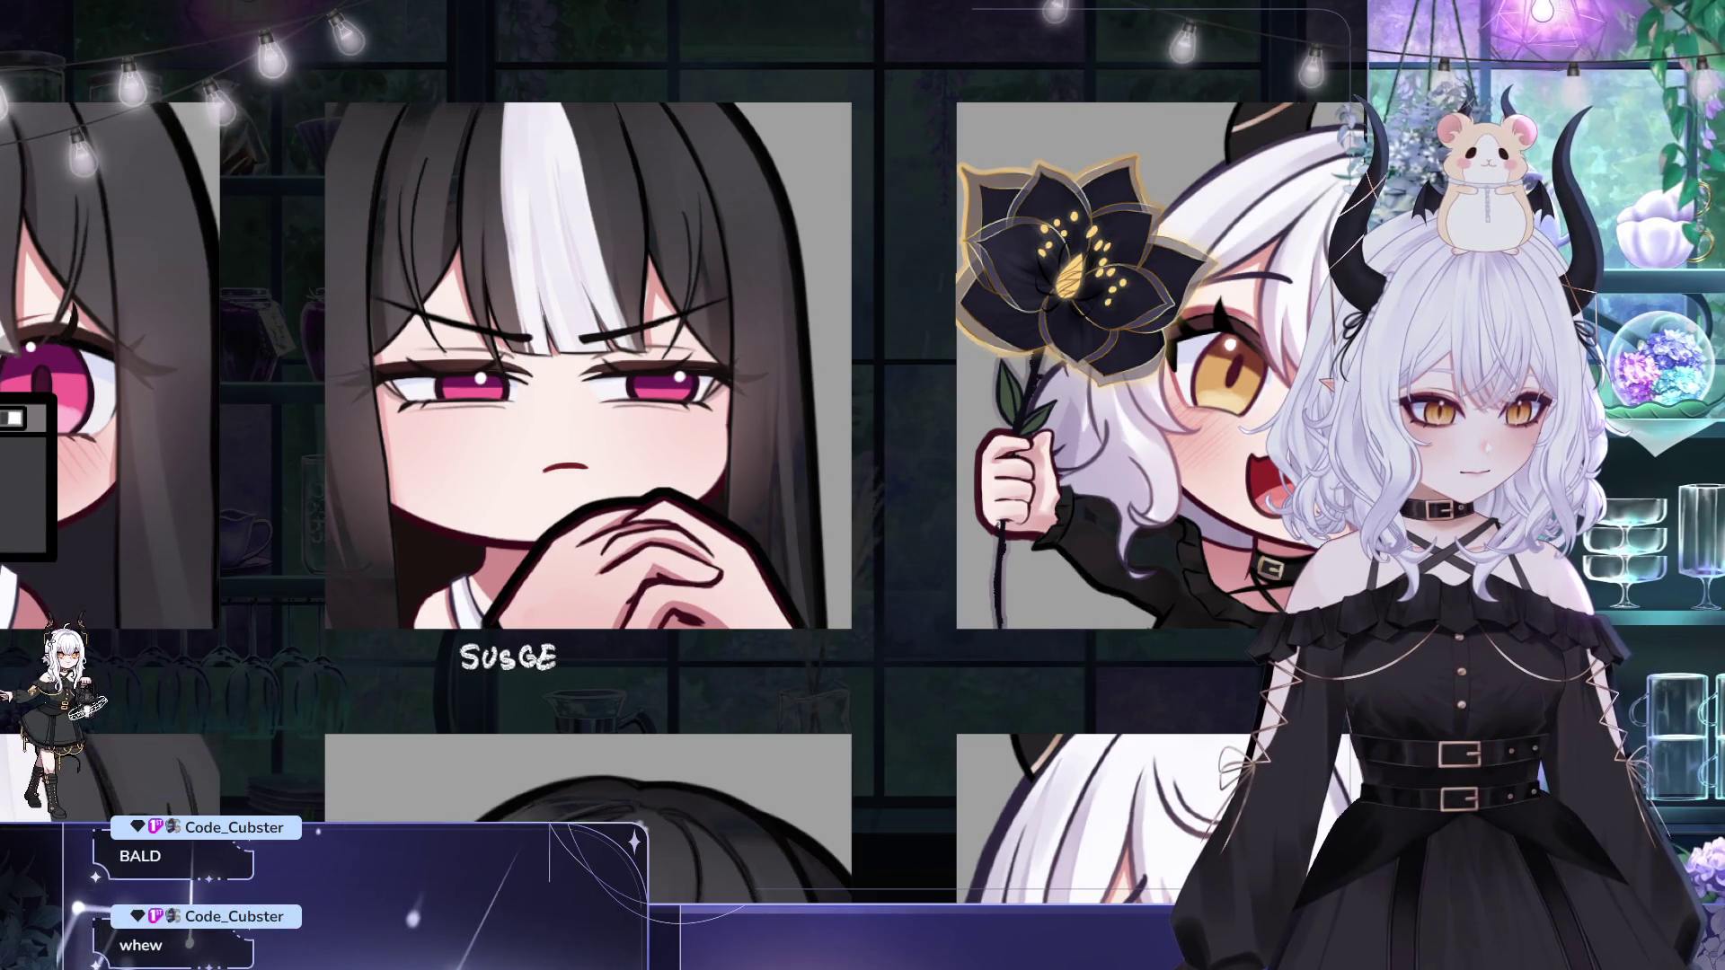
{"action": "left_click_drag", "start_coordinate": [879, 504], "coordinate": [980, 579]}
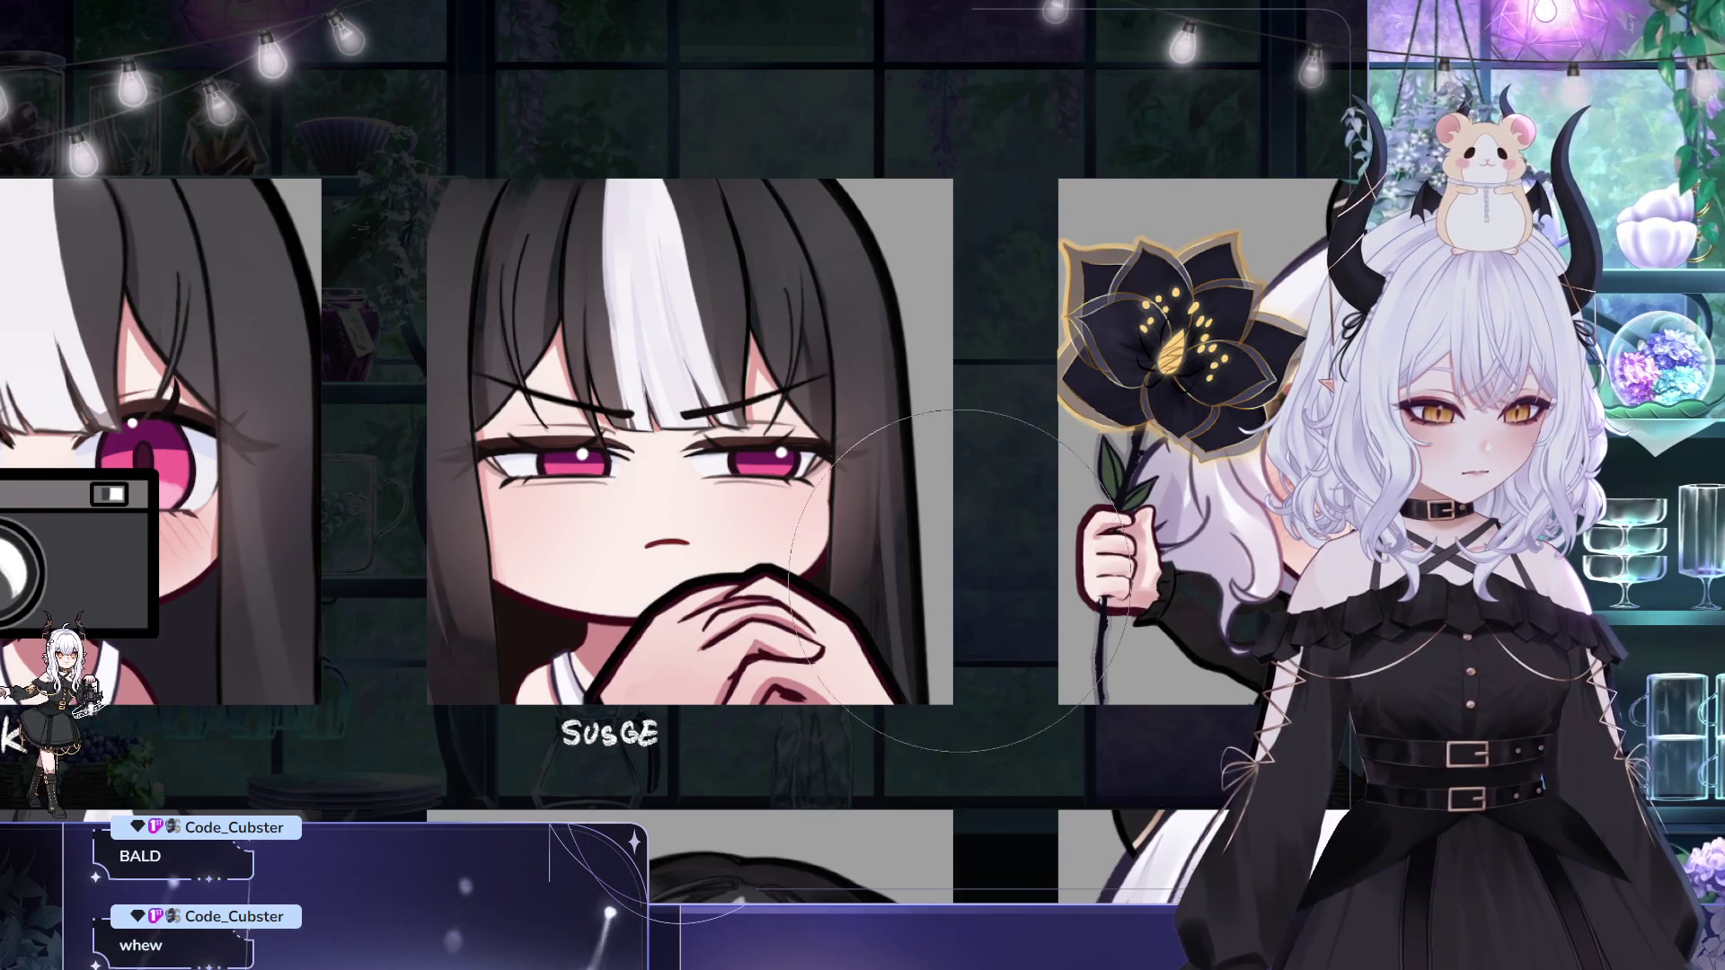
Step: Pan and zoom across the top-row emotes to inspect the Susge, flower and 4K tiles
{"action": "scroll", "coordinate": [884, 613], "scroll_direction": "down", "scroll_amount": 5}
{"action": "scroll", "coordinate": [884, 613], "scroll_direction": "down", "scroll_amount": 3}
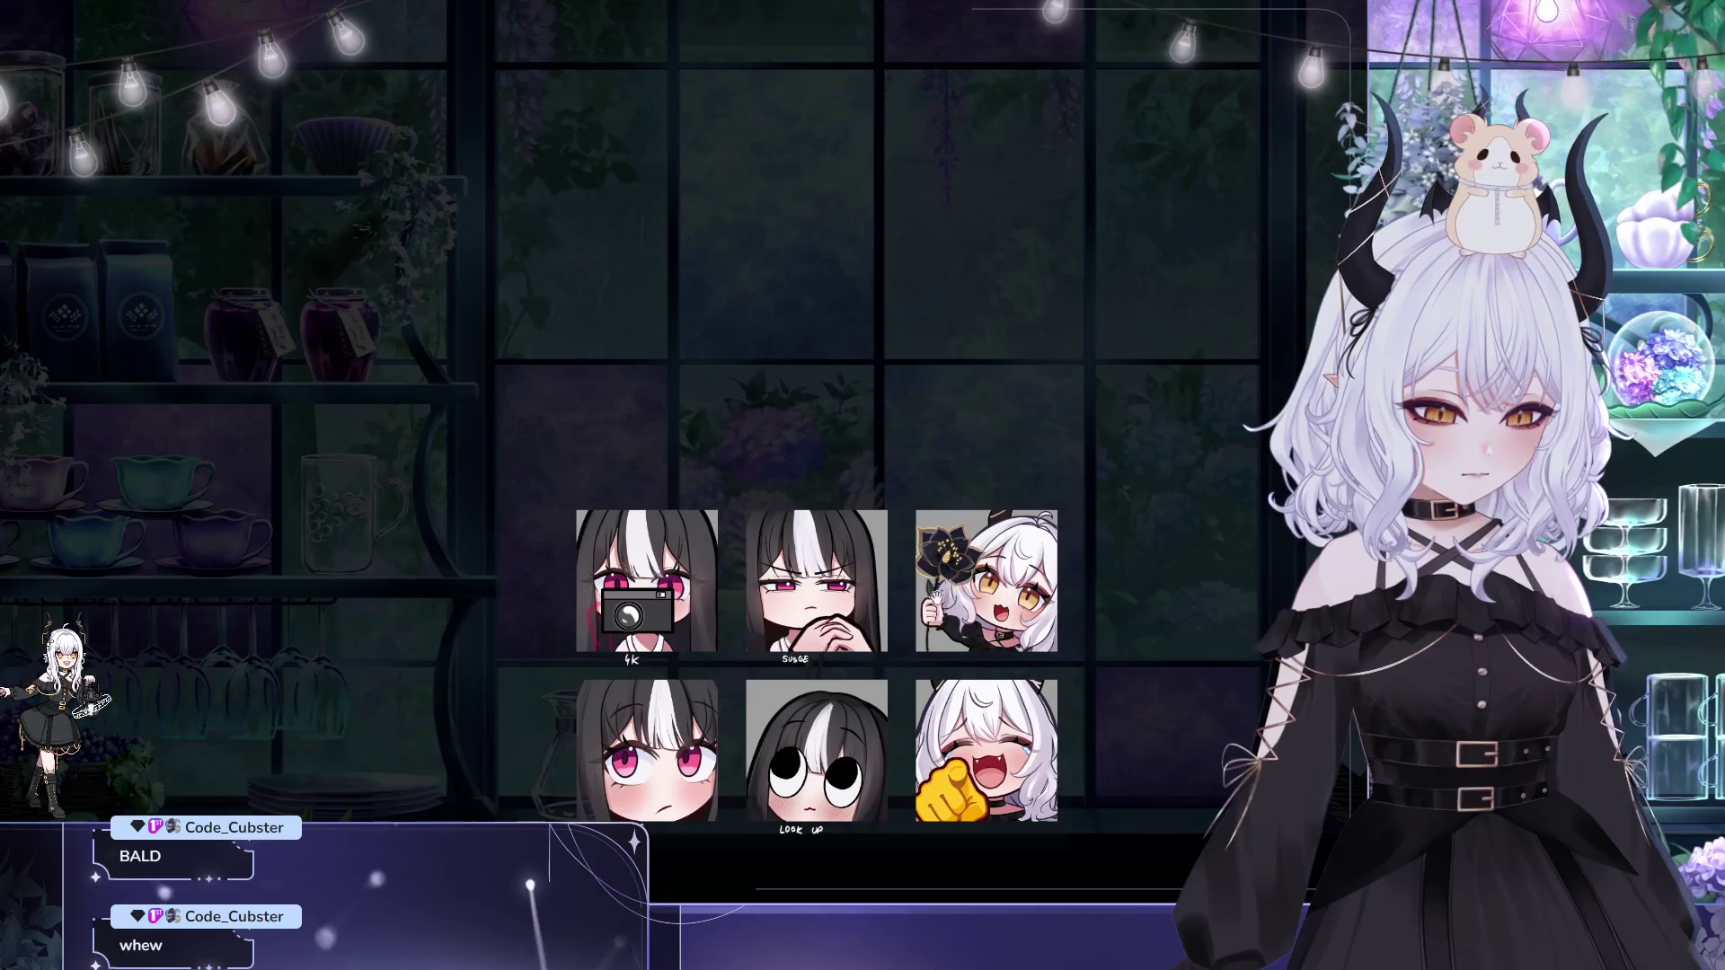
{"action": "scroll", "coordinate": [884, 613], "scroll_direction": "up", "scroll_amount": 5}
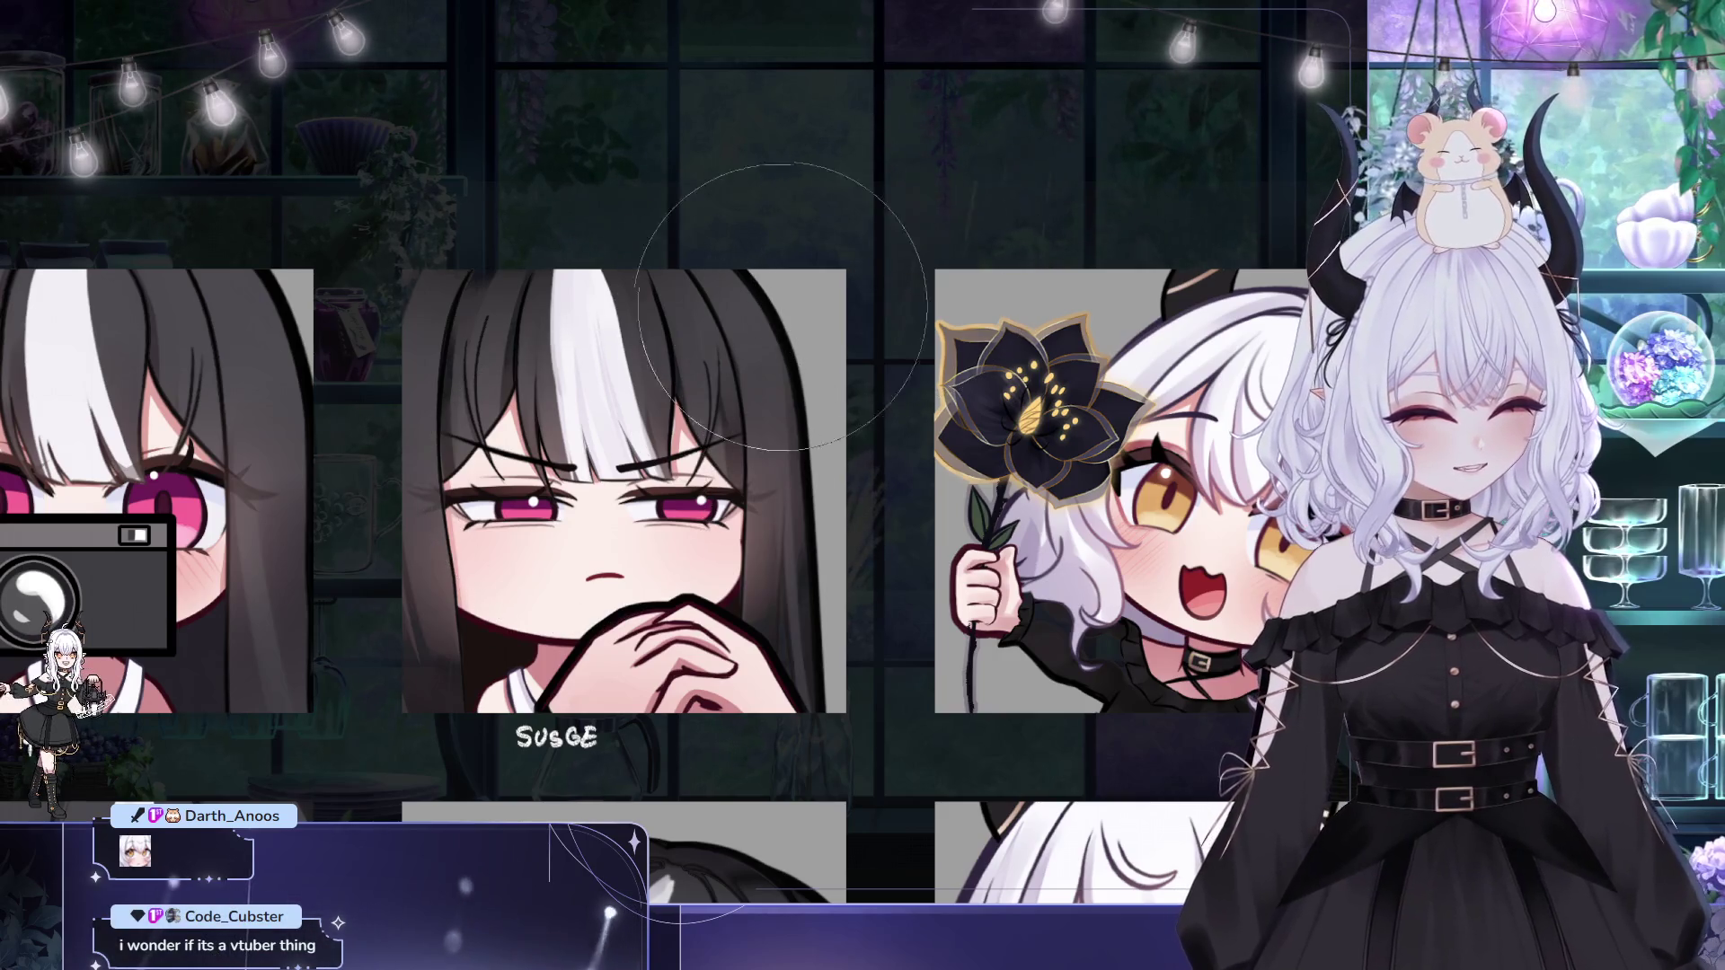
{"action": "left_click_drag", "start_coordinate": [725, 450], "coordinate": [633, 431]}
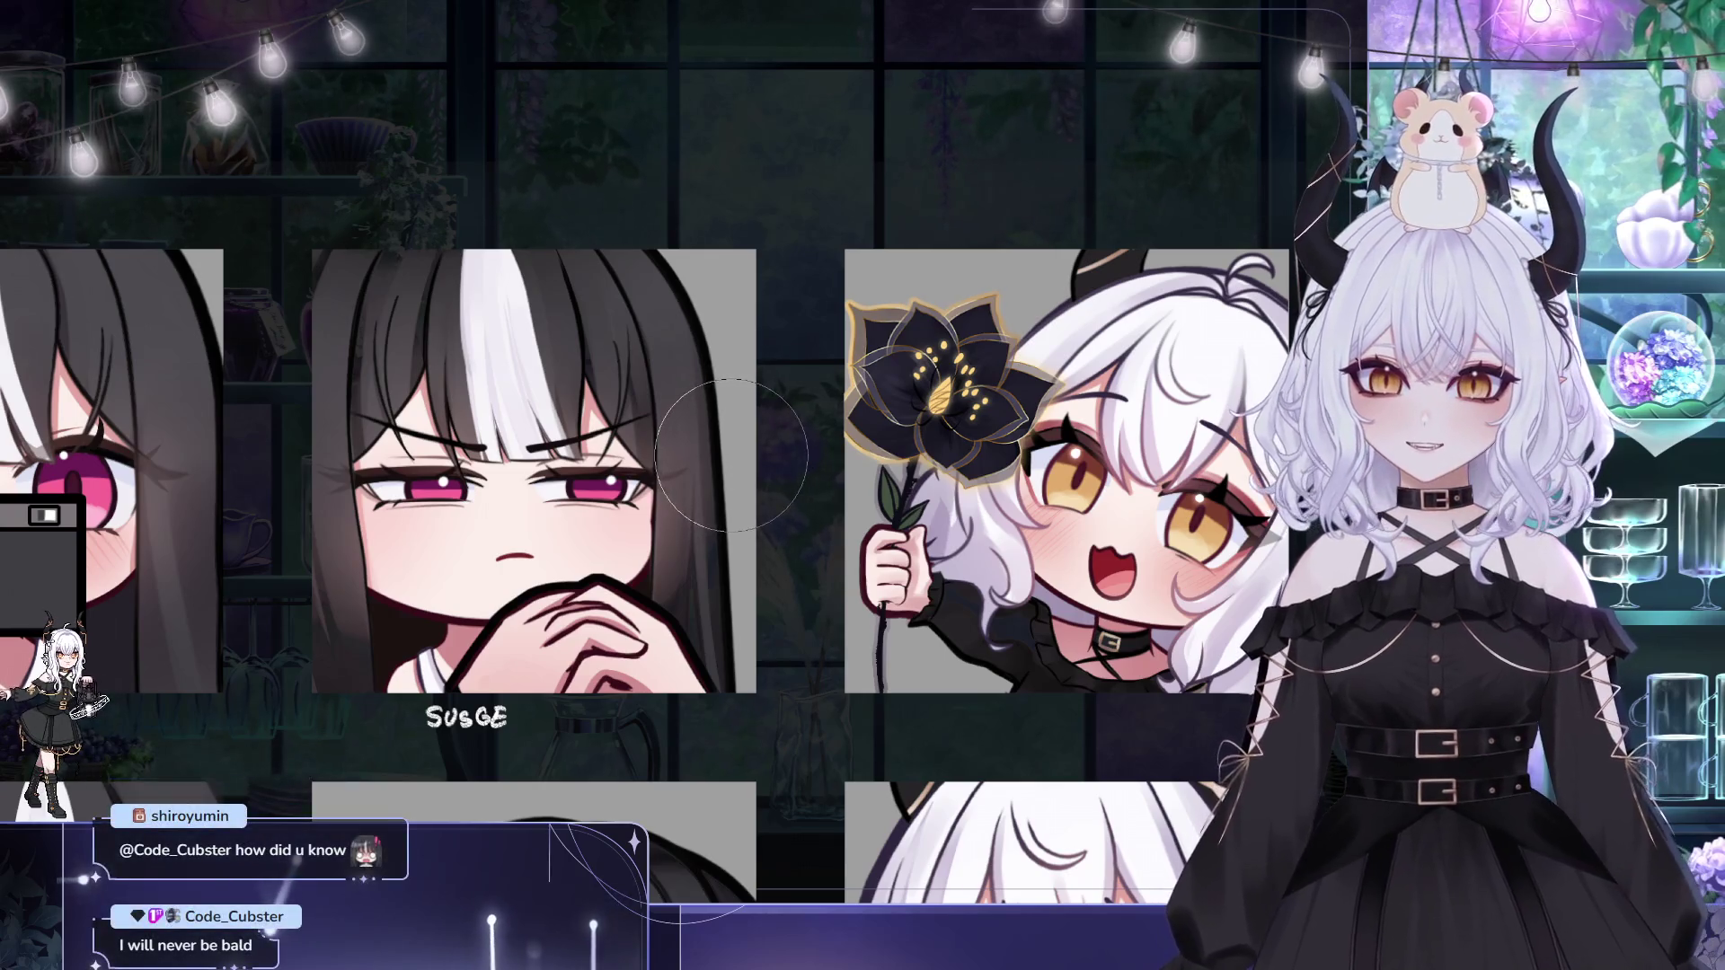
{"action": "mouse_move", "coordinate": [788, 493]}
{"action": "left_mouse_down"}
{"action": "mouse_move", "coordinate": [864, 481]}
{"action": "mouse_move", "coordinate": [829, 449]}
{"action": "left_mouse_up"}
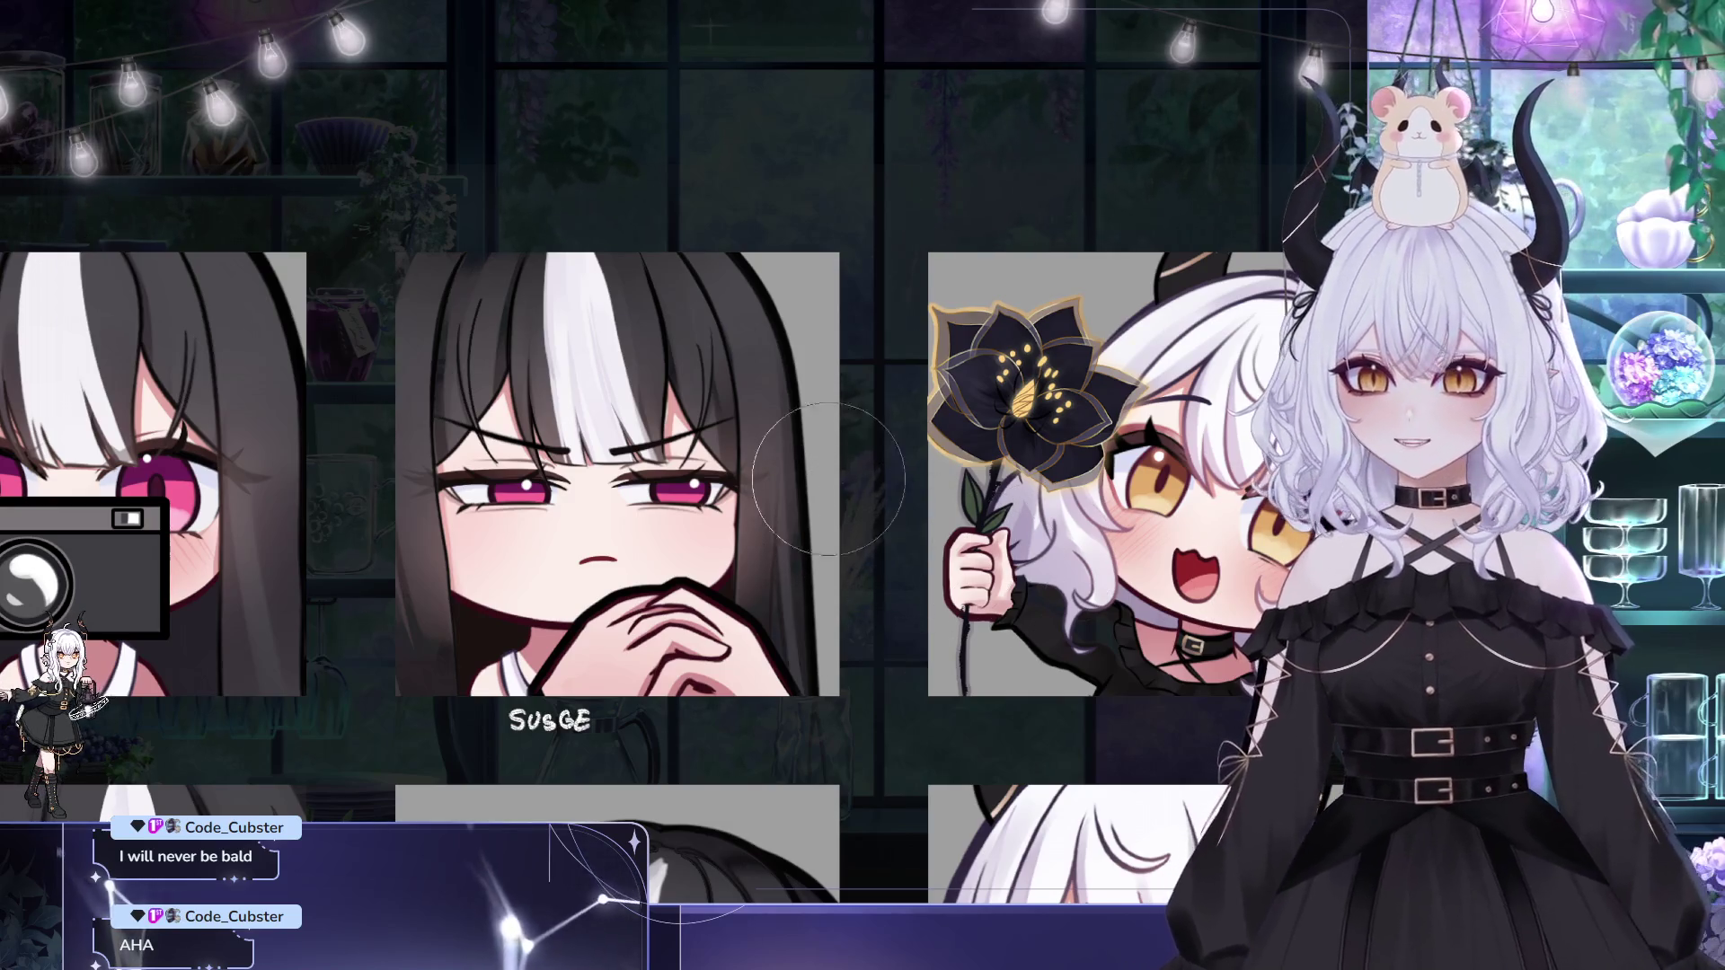
{"action": "scroll", "coordinate": [105, 416], "scroll_direction": "up", "scroll_amount": 3}
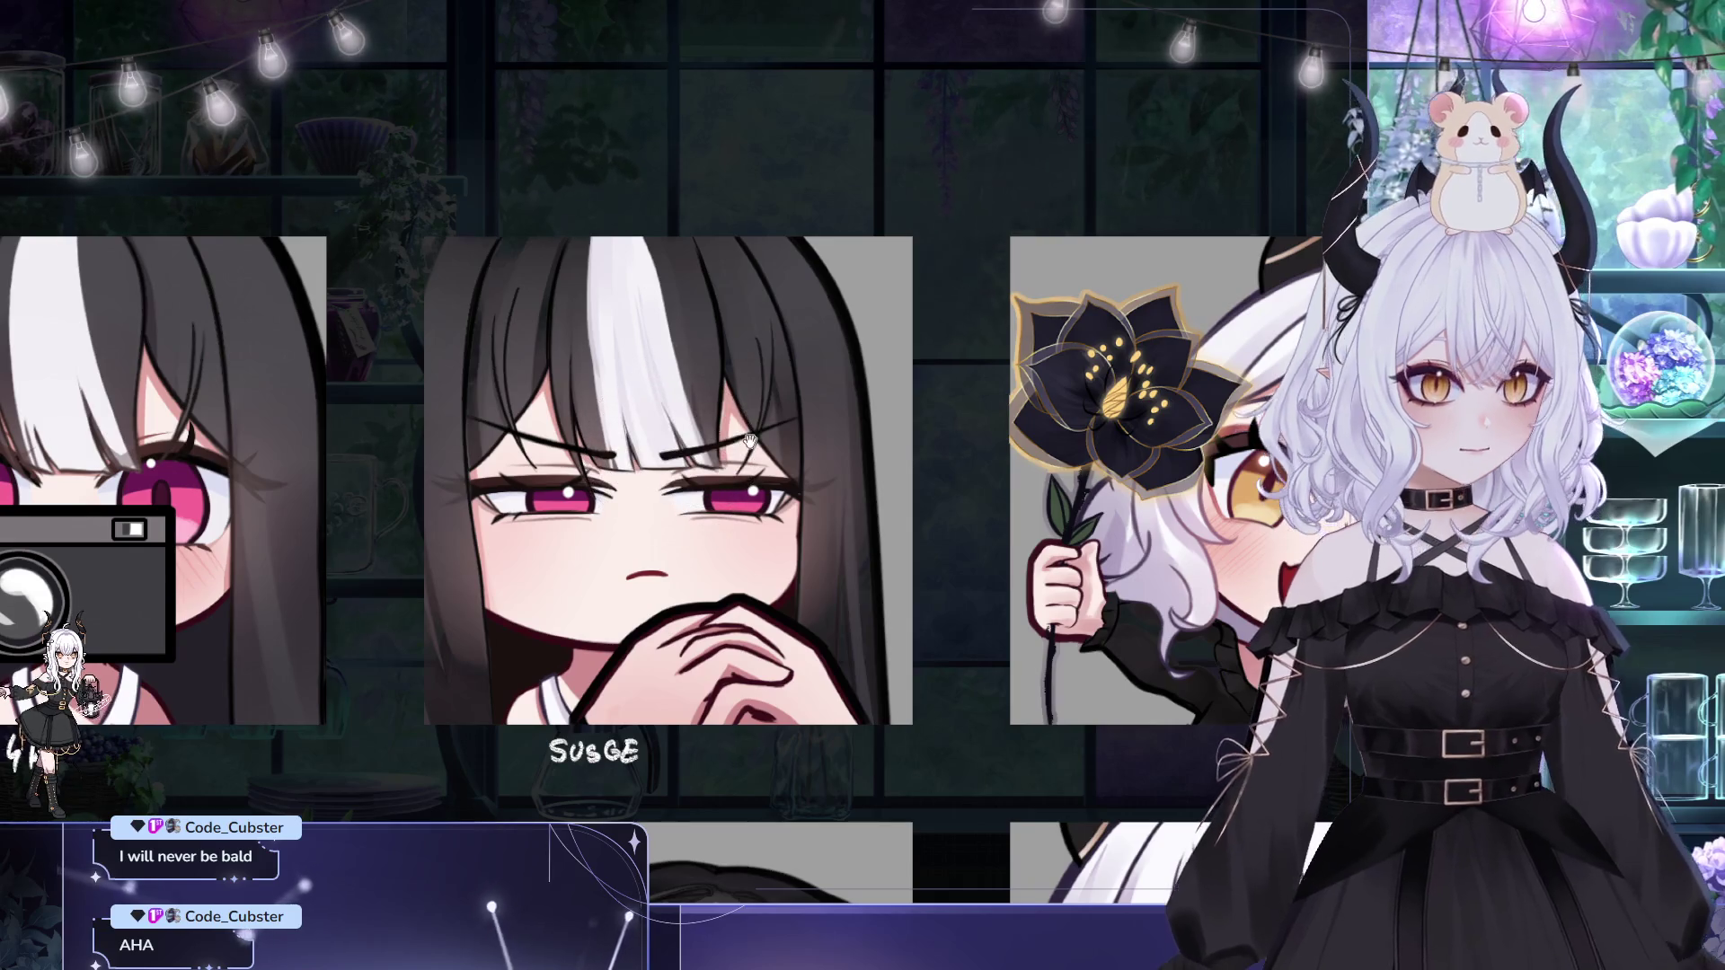
{"action": "left_click_drag", "start_coordinate": [750, 440], "coordinate": [719, 426]}
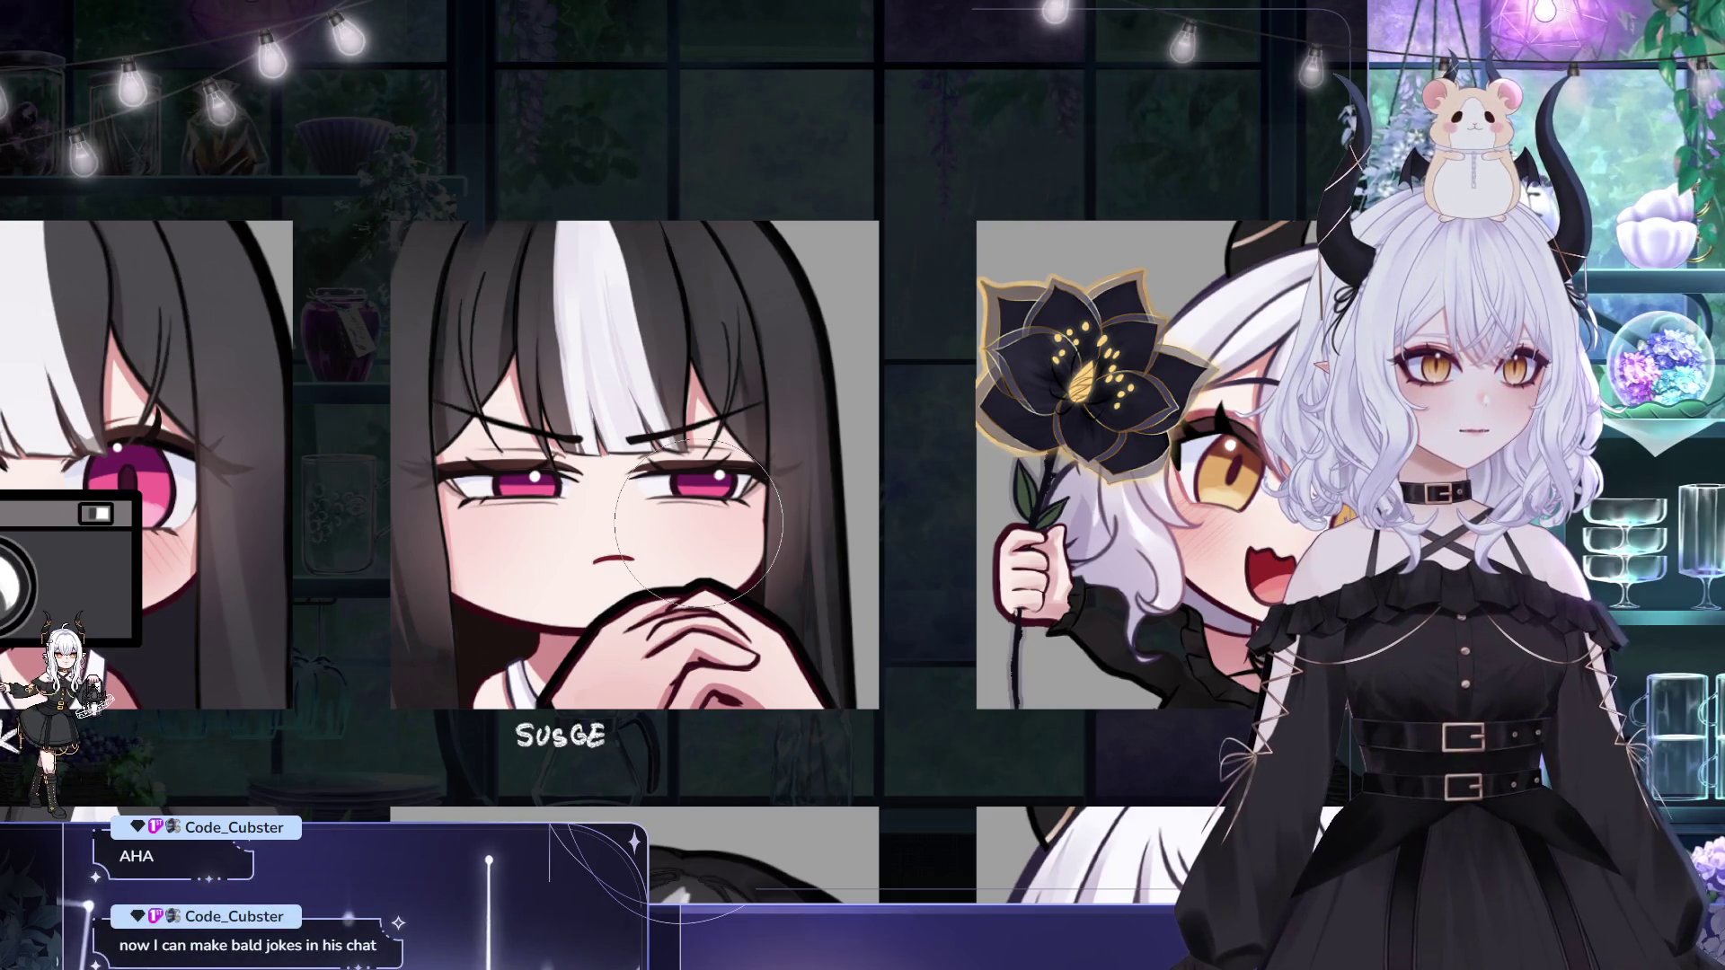
{"action": "left_click_drag", "start_coordinate": [282, 272], "coordinate": [213, 236]}
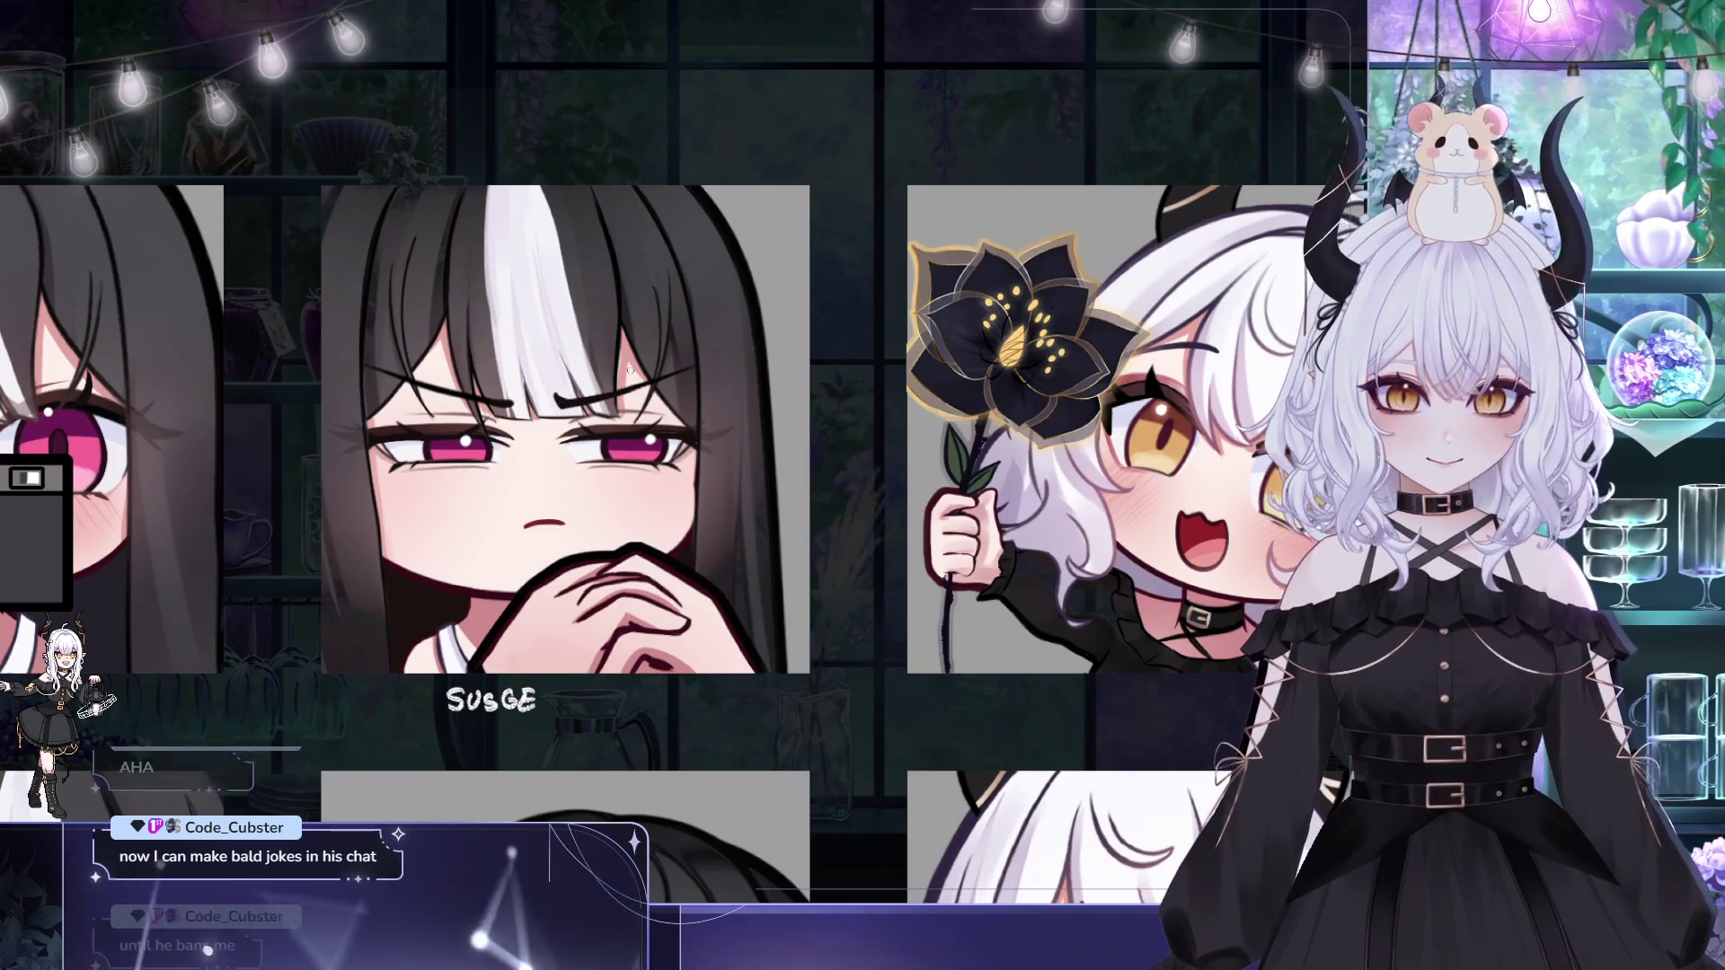
{"action": "left_click_drag", "start_coordinate": [686, 363], "coordinate": [759, 391]}
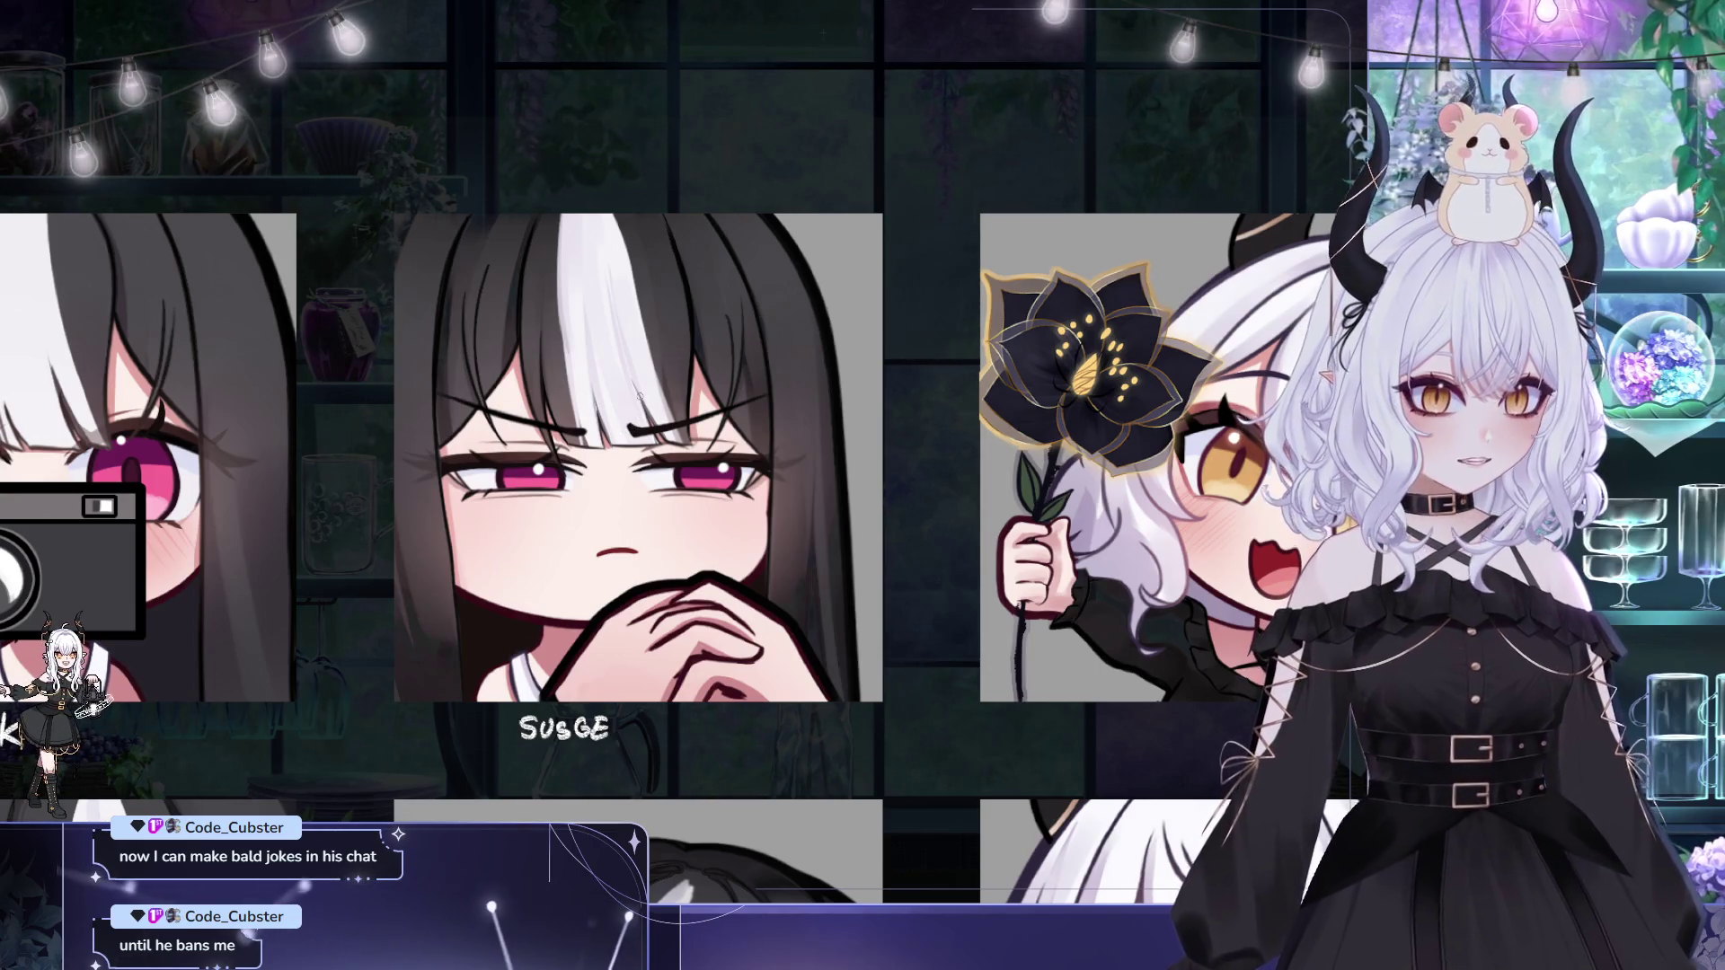
{"action": "mouse_move", "coordinate": [592, 430]}
{"action": "left_mouse_down"}
{"action": "mouse_move", "coordinate": [648, 431]}
{"action": "mouse_move", "coordinate": [684, 395]}
{"action": "left_mouse_up"}
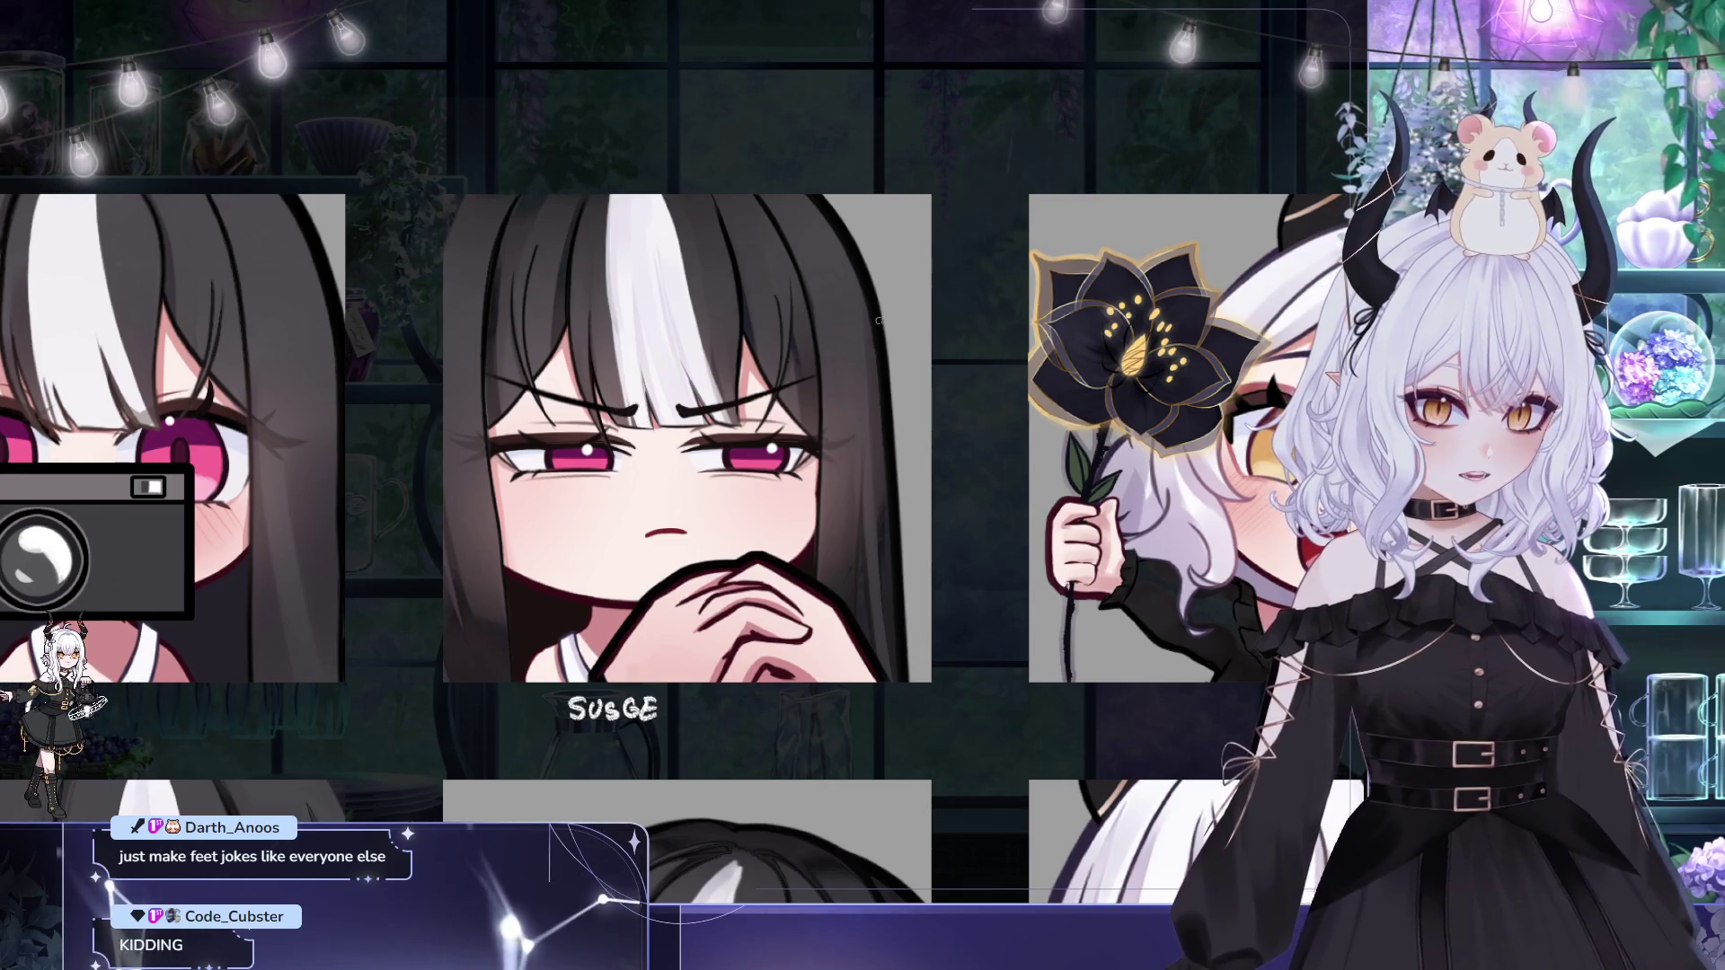
{"action": "scroll", "coordinate": [764, 337], "scroll_direction": "down", "scroll_amount": 1}
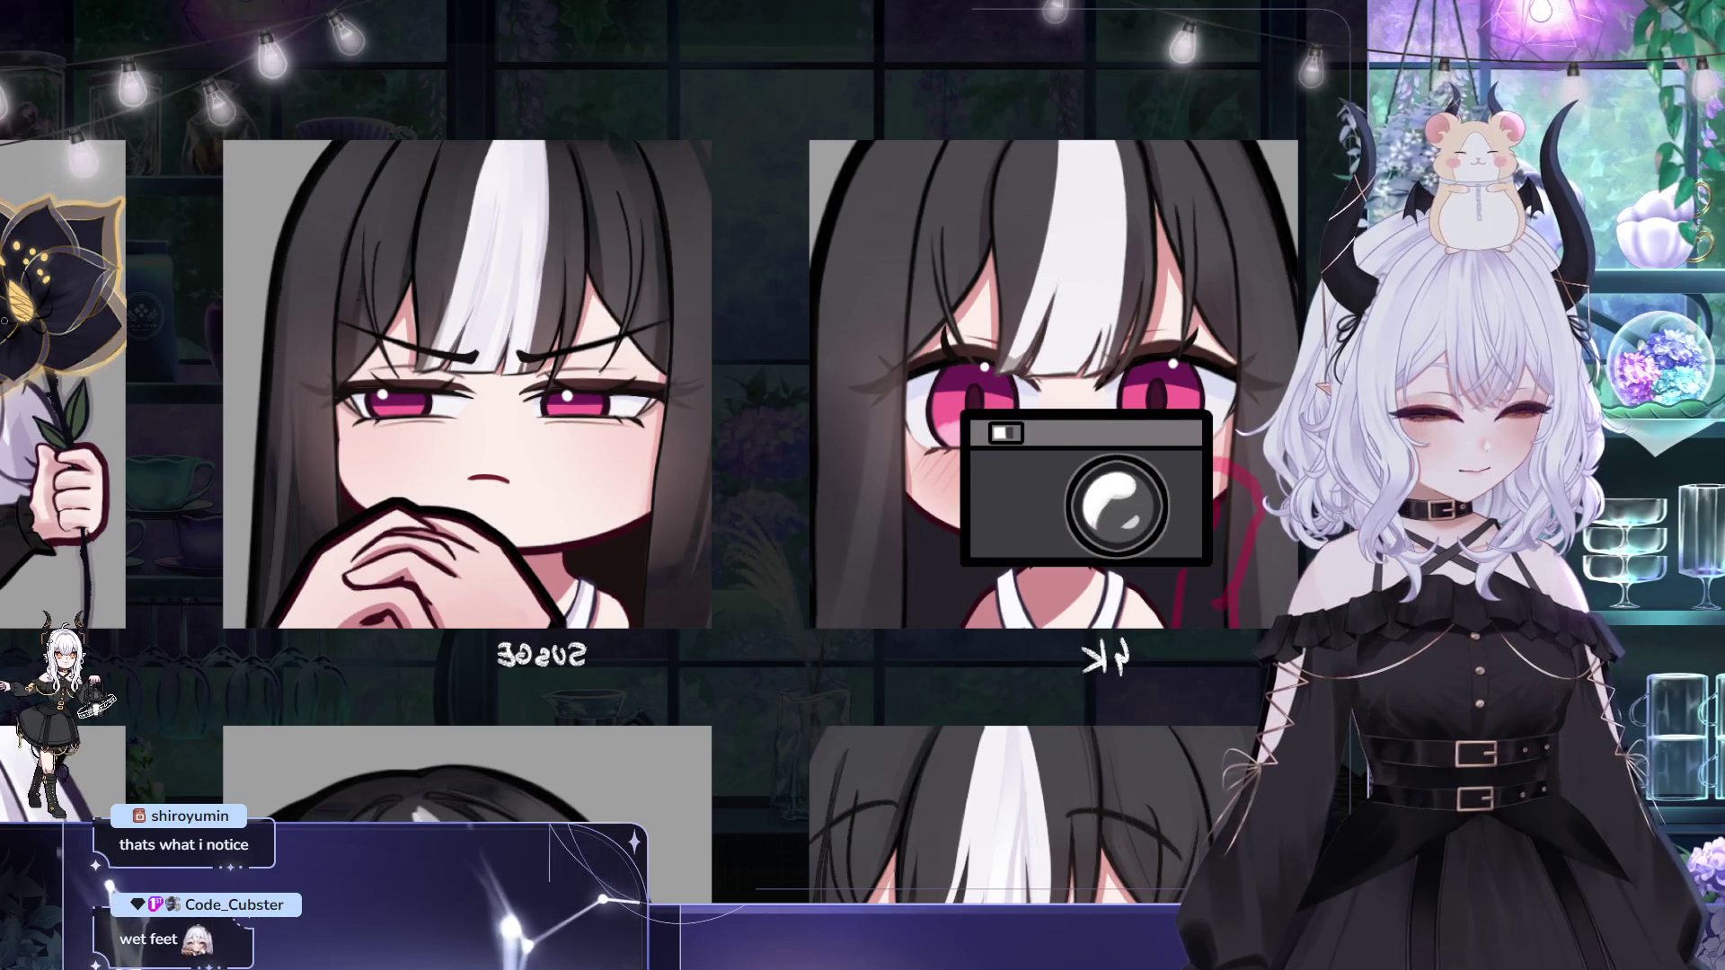
Step: Shift the Susge artwork a few pixels right within its tile
{"action": "key", "text": "ctrl+t"}
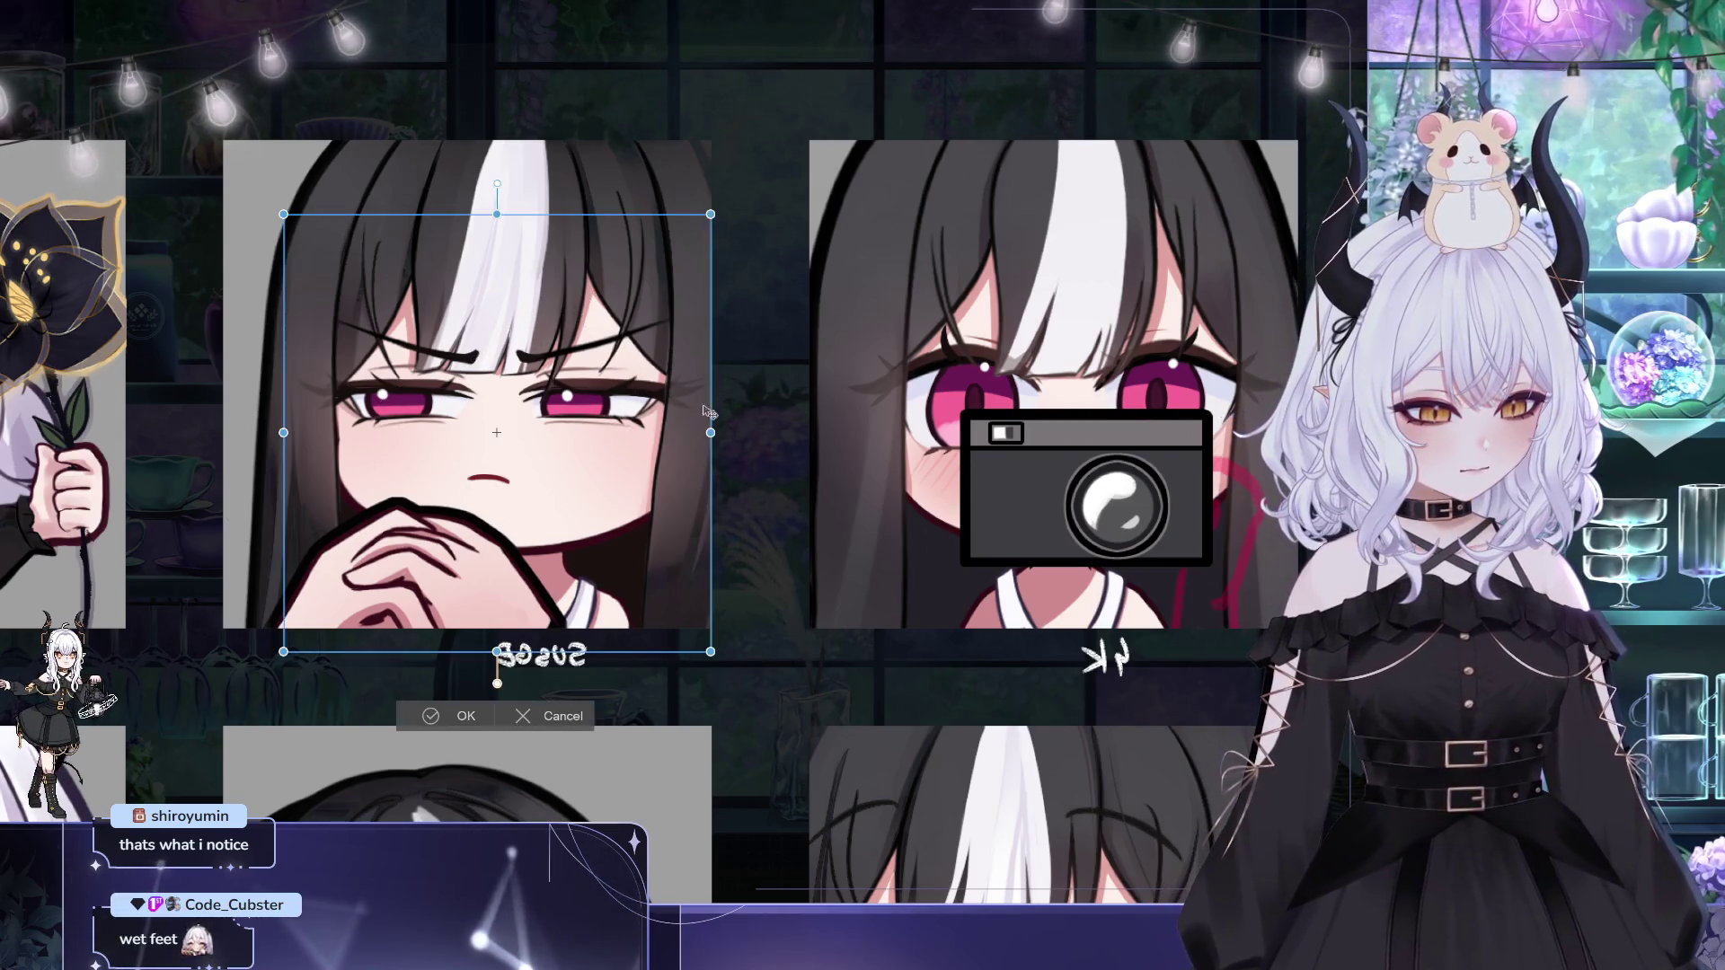
{"action": "left_click_drag", "start_coordinate": [647, 410], "coordinate": [698, 424]}
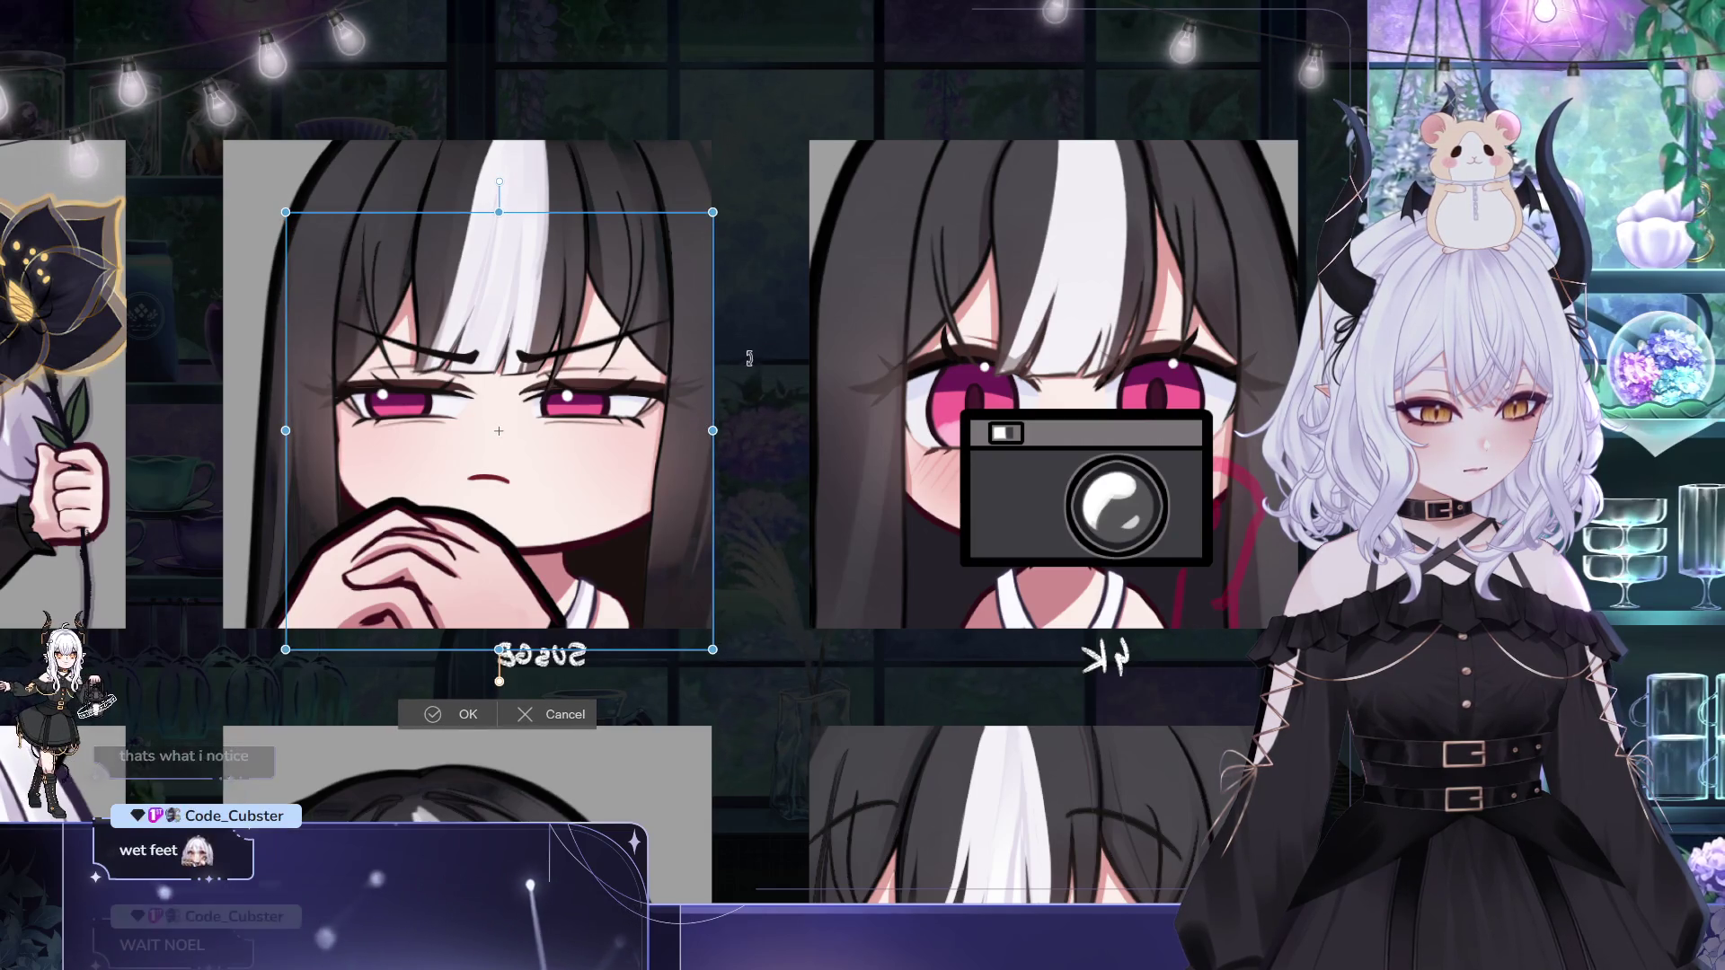
{"action": "left_click", "coordinate": [447, 713]}
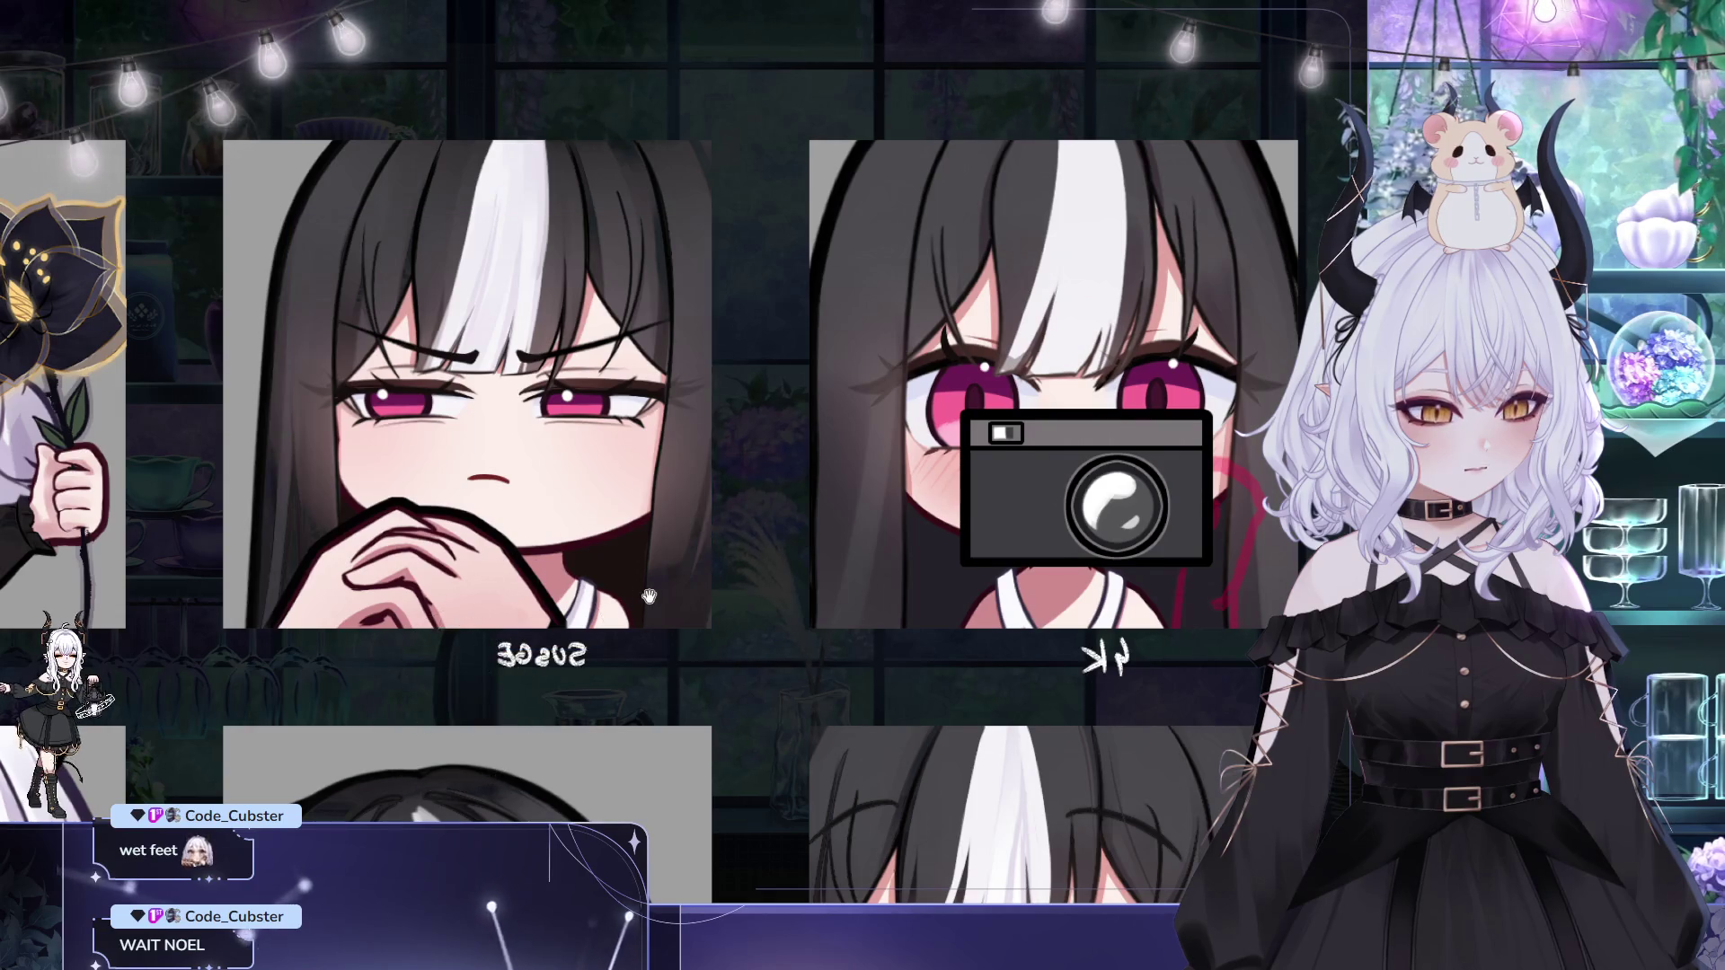
{"action": "left_click_drag", "start_coordinate": [519, 462], "coordinate": [495, 483]}
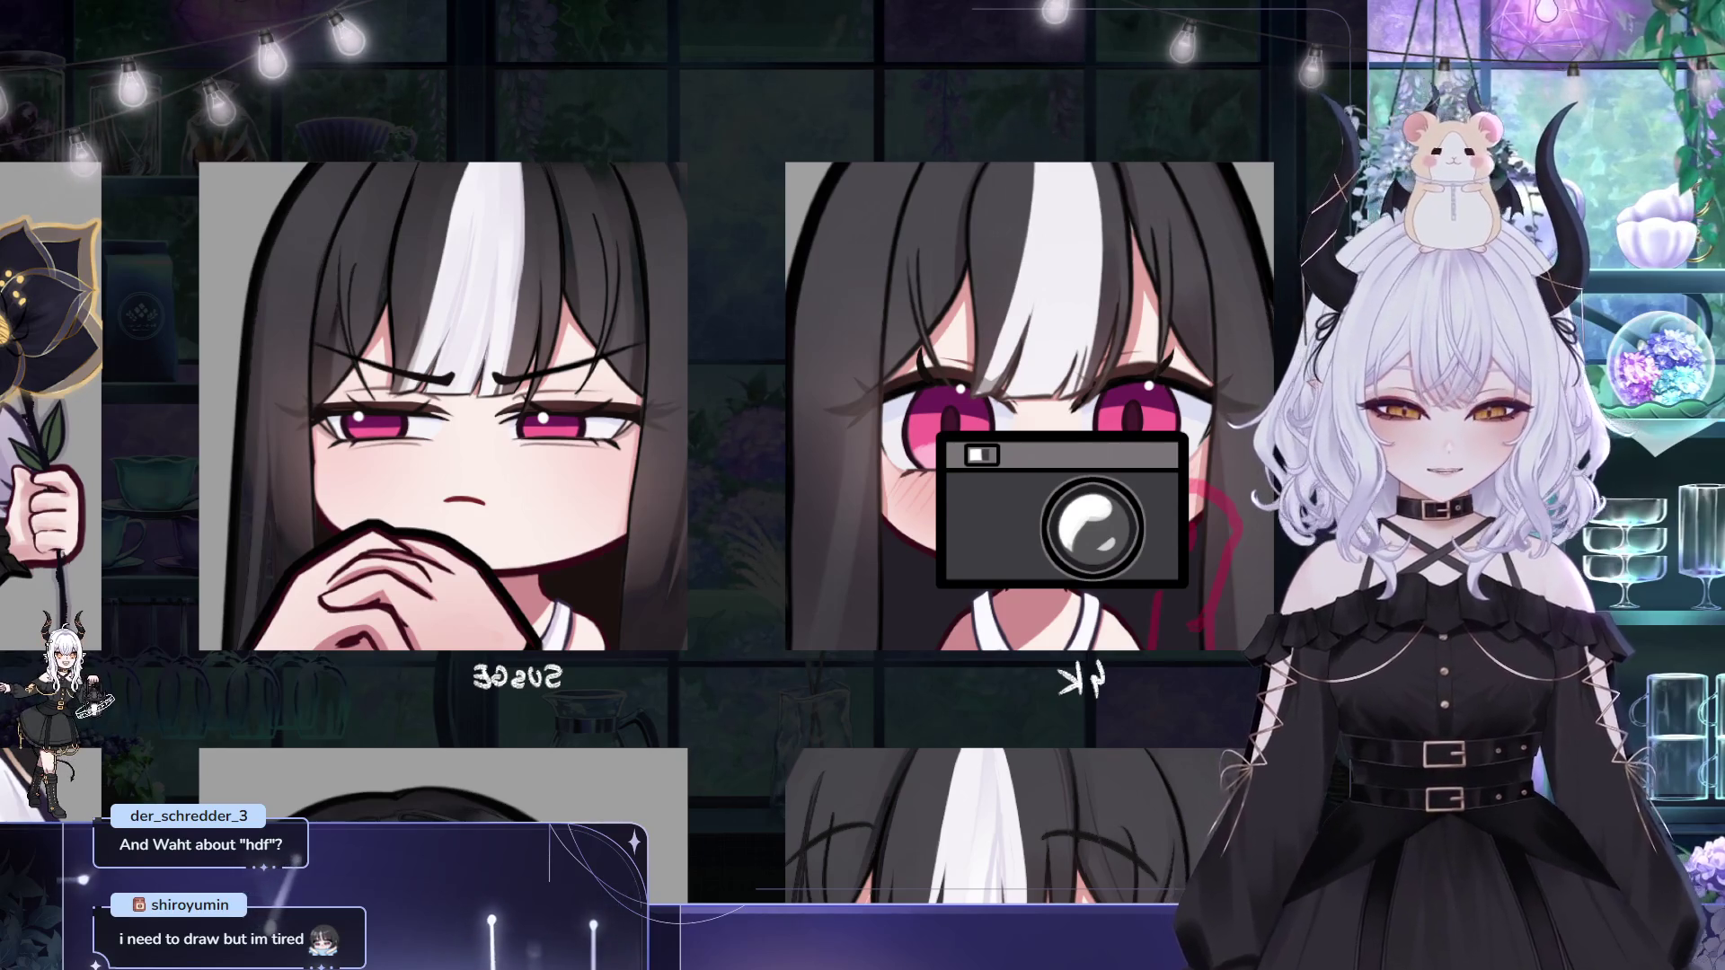
Step: Flip the canvas view back to its normal, un-mirrored orientation
{"action": "scroll", "coordinate": [636, 305], "scroll_direction": "down", "scroll_amount": 4}
{"action": "scroll", "coordinate": [637, 304], "scroll_direction": "up", "scroll_amount": 2}
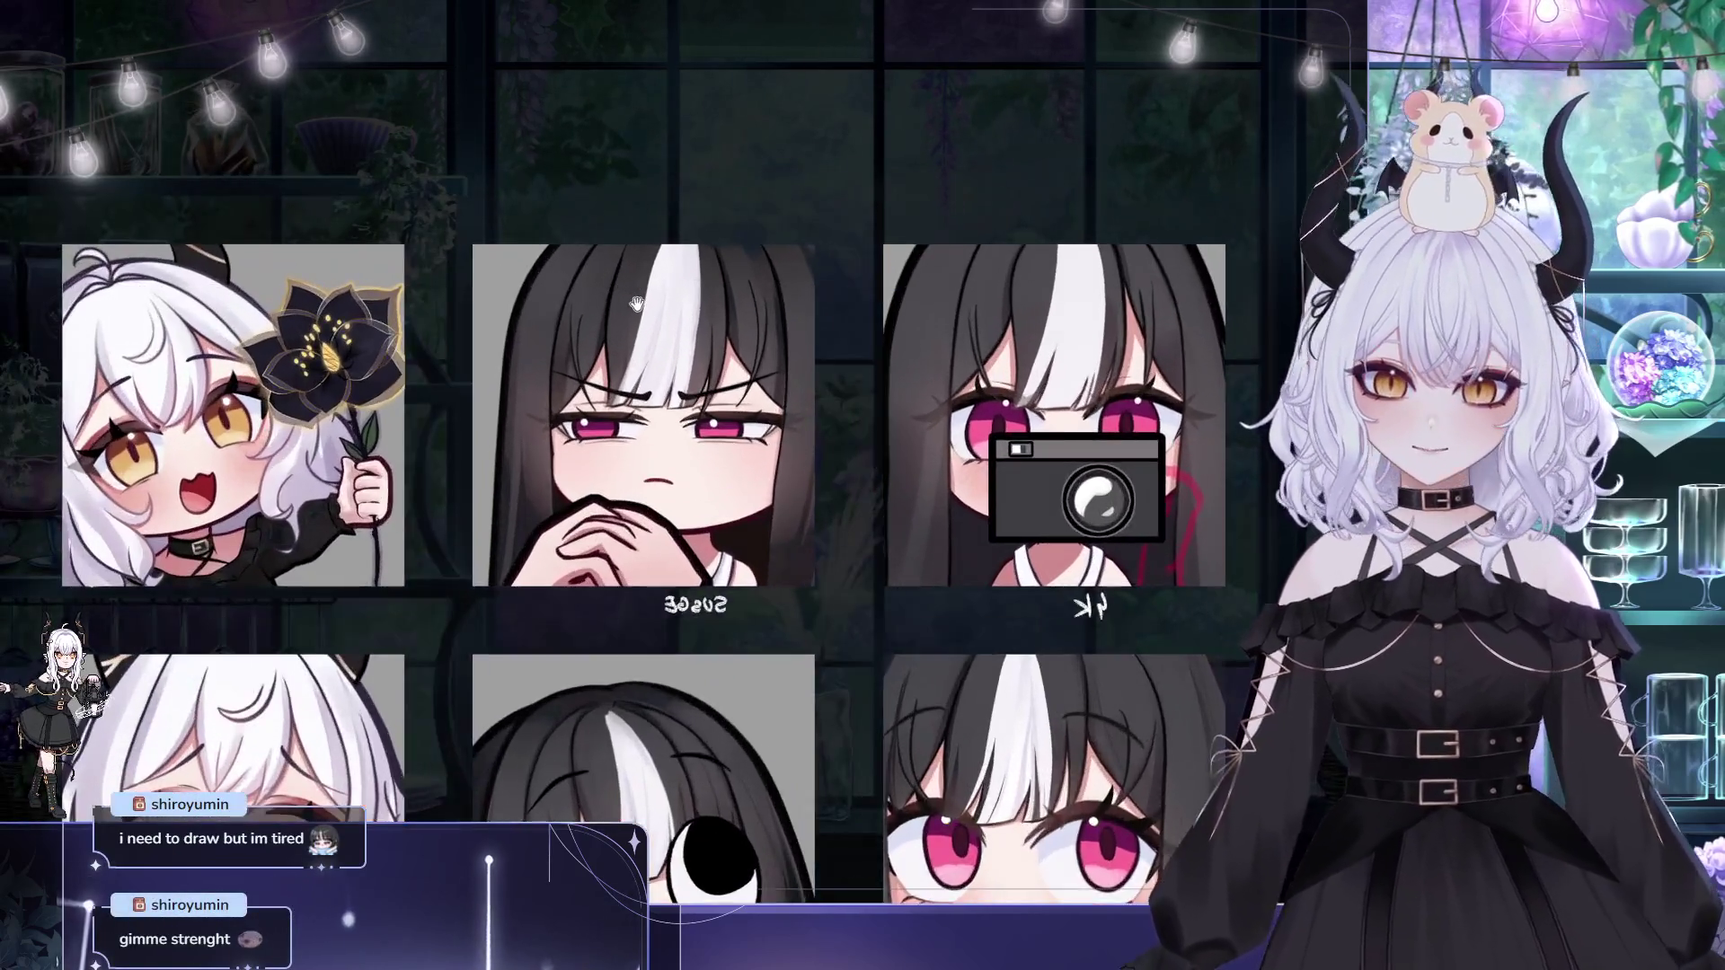
{"action": "scroll", "coordinate": [636, 304], "scroll_direction": "up", "scroll_amount": 1}
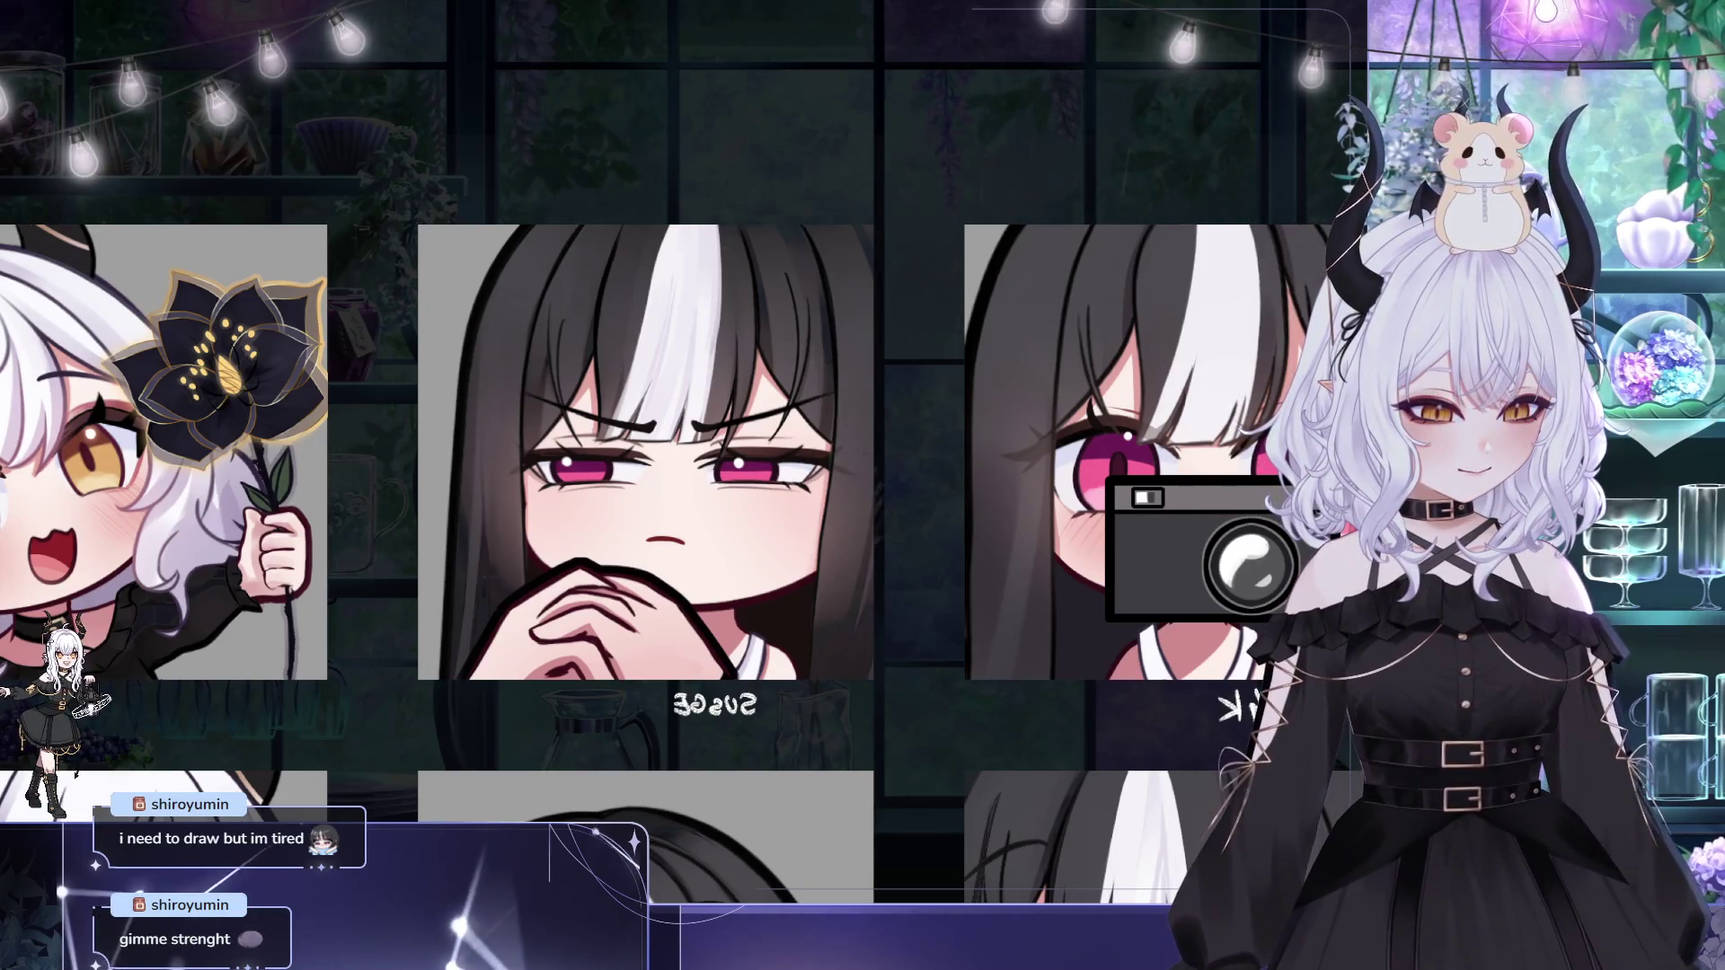
{"action": "left_click_drag", "start_coordinate": [955, 561], "coordinate": [966, 599]}
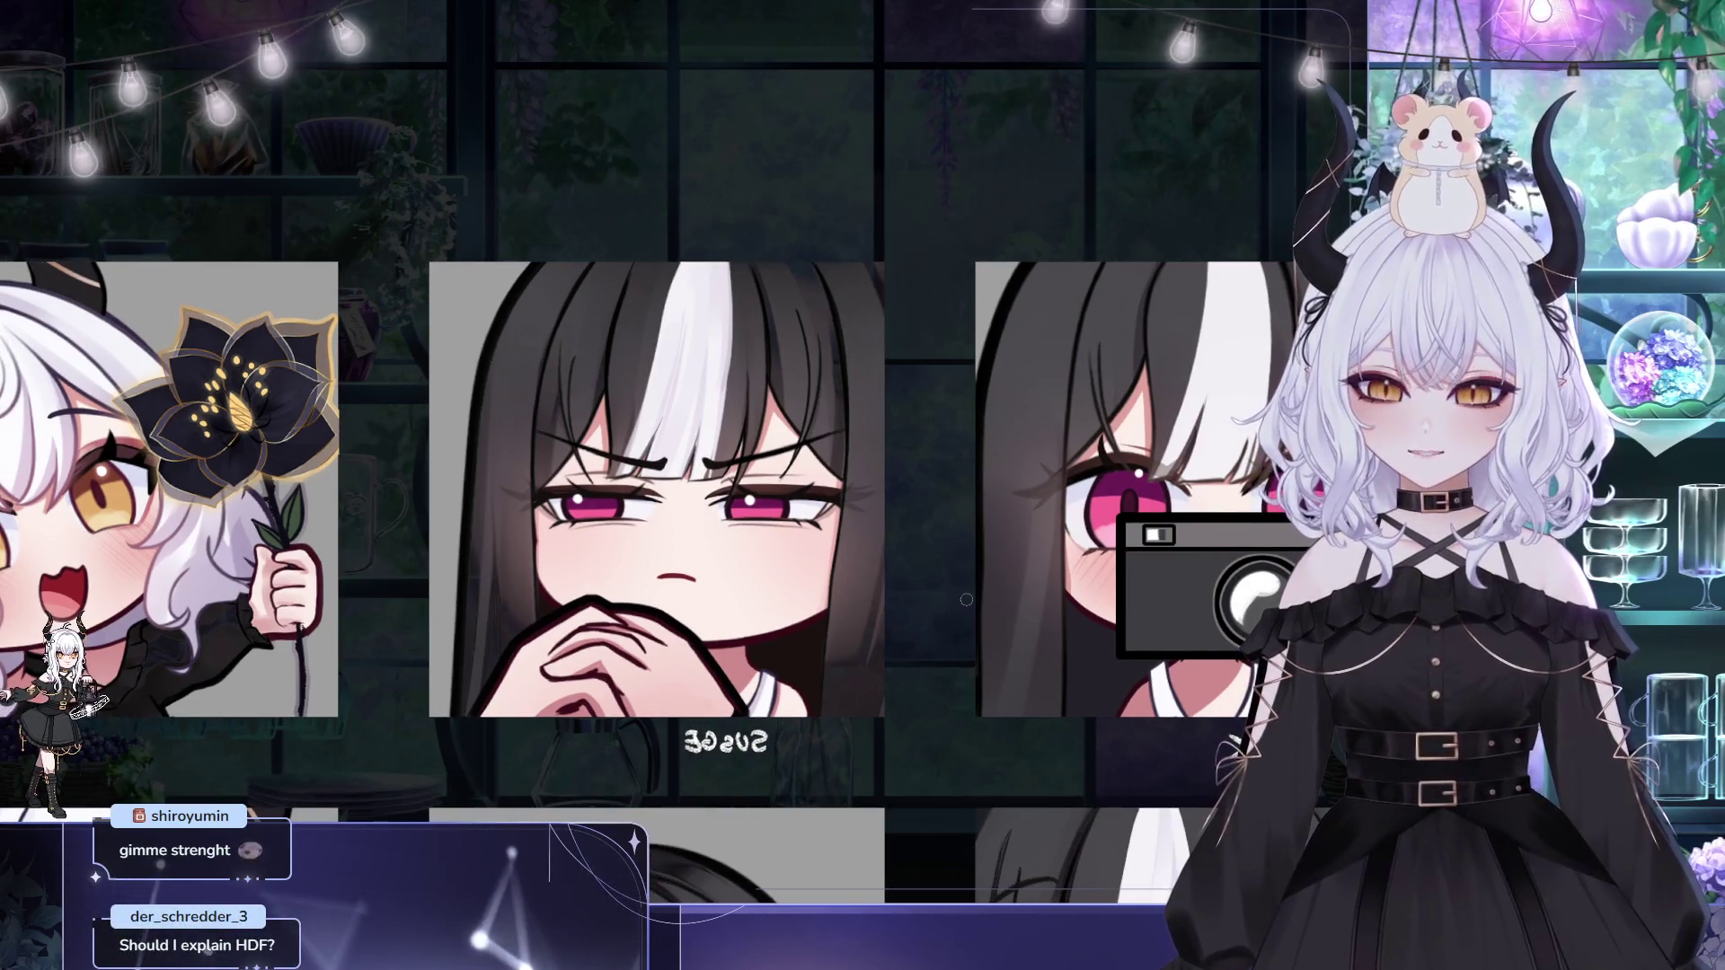
{"action": "key", "text": "m"}
Step: Zoom out and pan so all six emotes are centred in view
{"action": "left_click_drag", "start_coordinate": [1065, 118], "coordinate": [842, 118]}
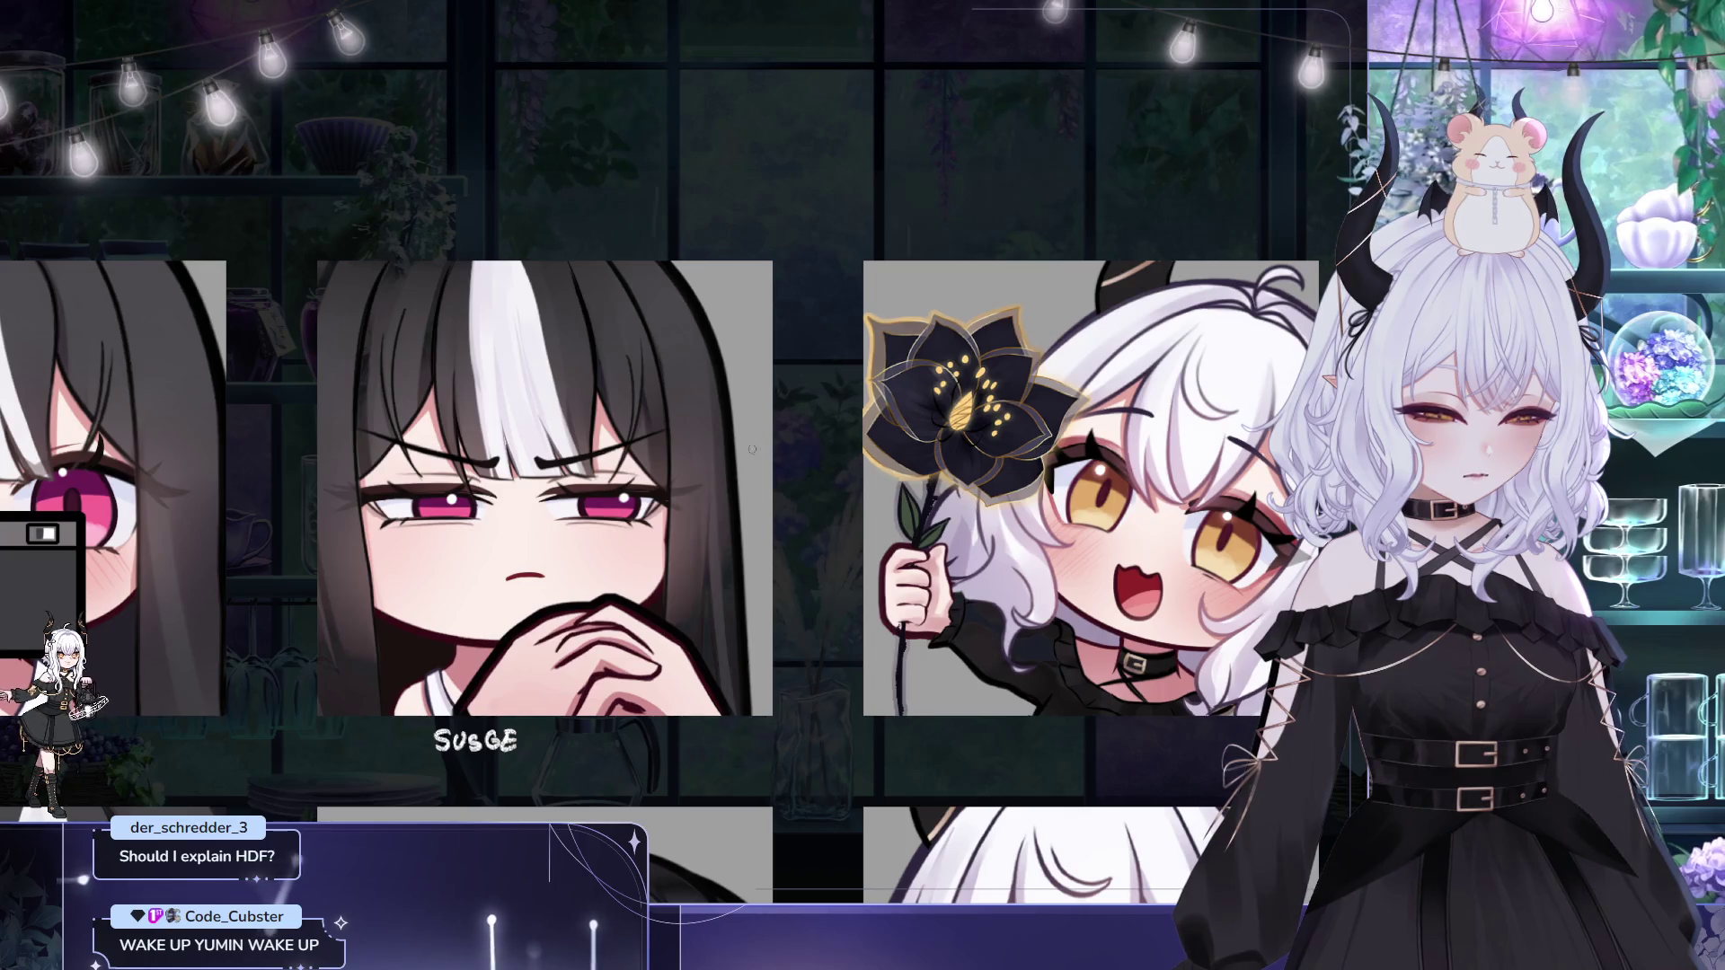
{"action": "mouse_move", "coordinate": [680, 483]}
{"action": "left_mouse_down"}
{"action": "mouse_move", "coordinate": [676, 529]}
{"action": "mouse_move", "coordinate": [654, 526]}
{"action": "mouse_move", "coordinate": [691, 533]}
{"action": "mouse_move", "coordinate": [732, 401]}
{"action": "left_mouse_up"}
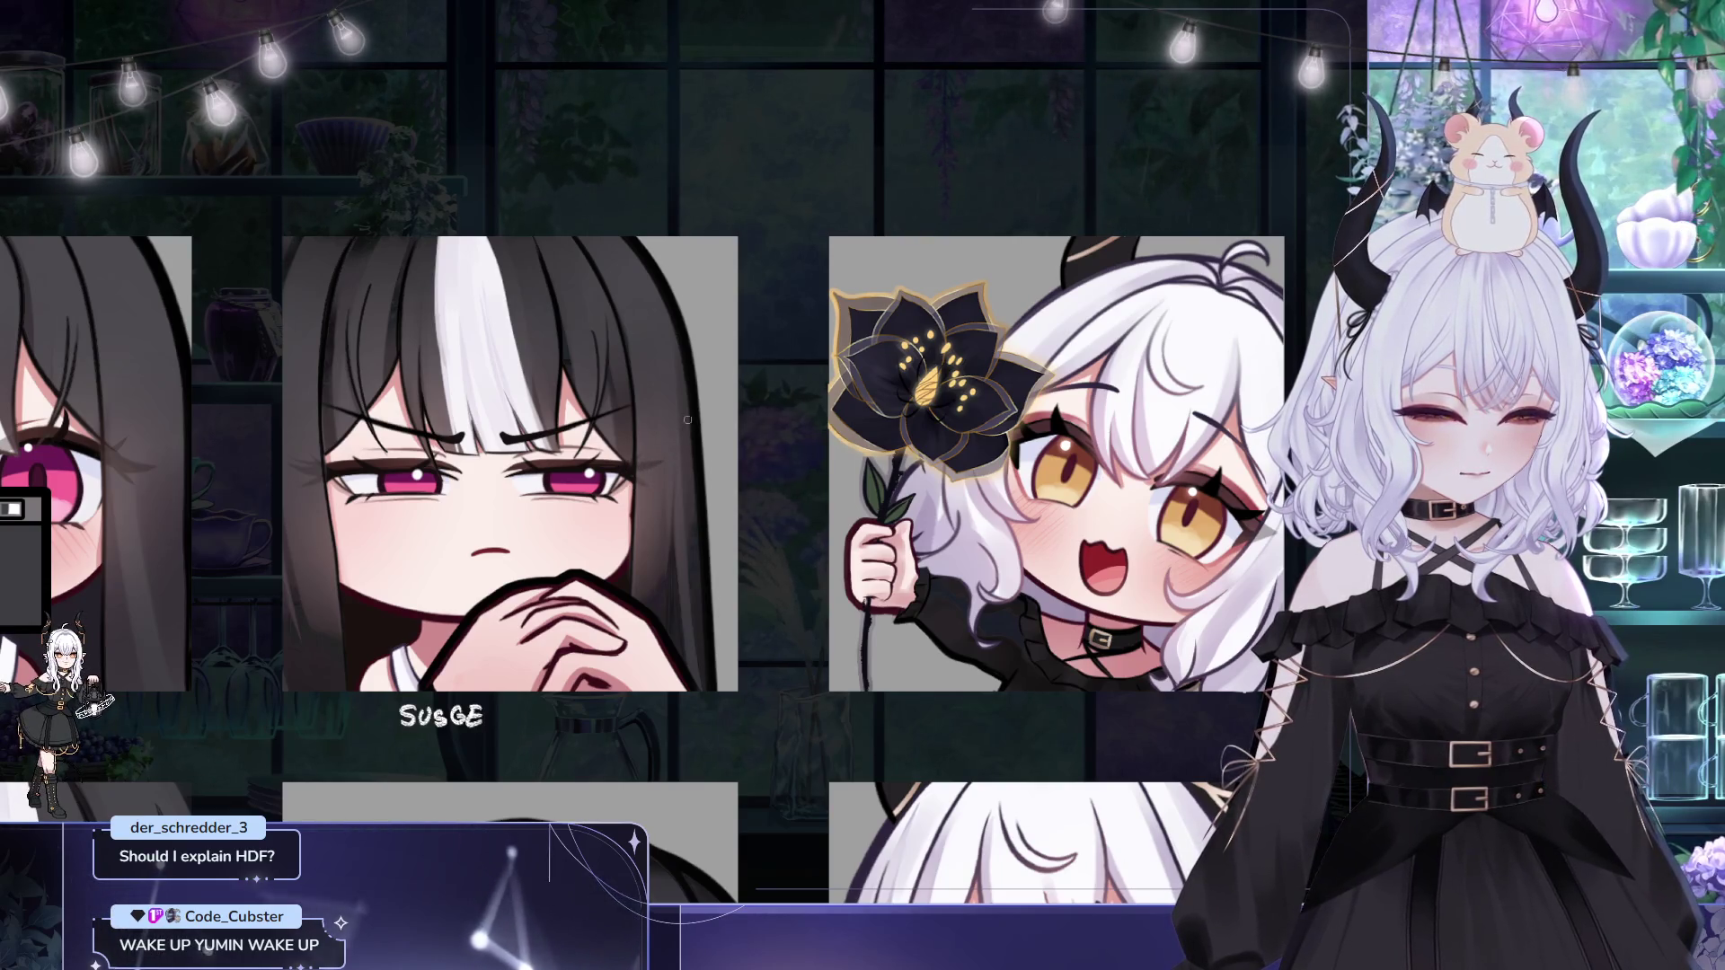
{"action": "scroll", "coordinate": [719, 409], "scroll_direction": "down", "scroll_amount": 1}
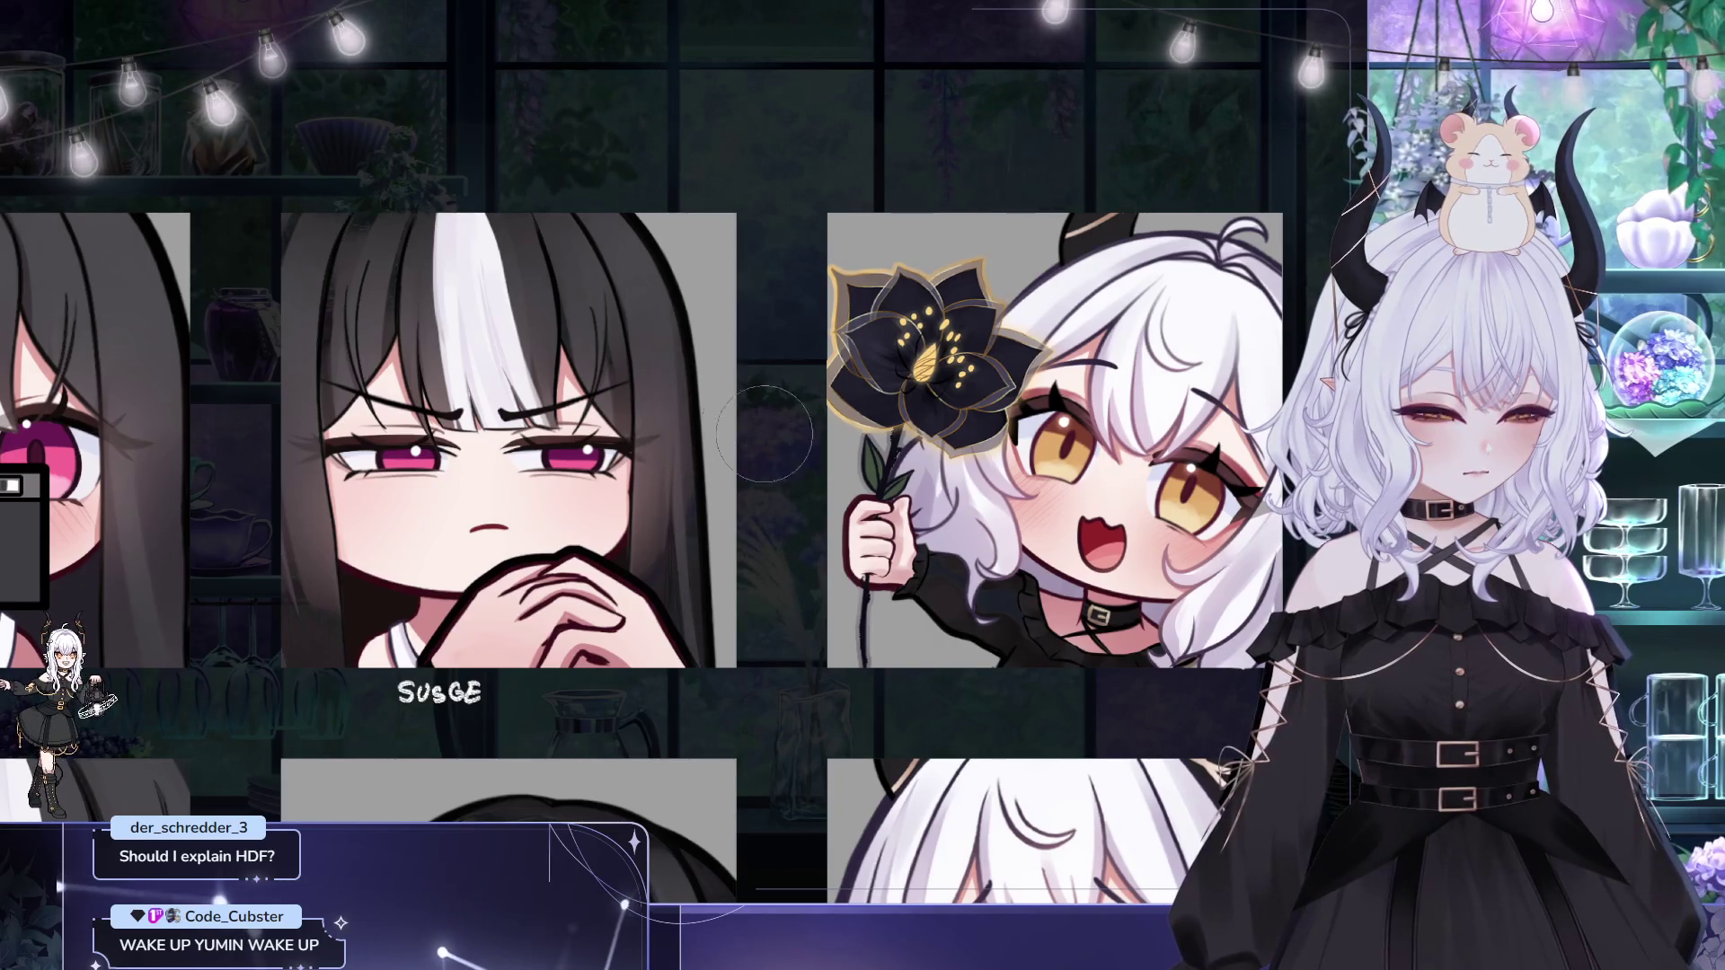
{"action": "scroll", "coordinate": [763, 434], "scroll_direction": "down", "scroll_amount": 1}
{"action": "scroll", "coordinate": [595, 513], "scroll_direction": "down", "scroll_amount": 3}
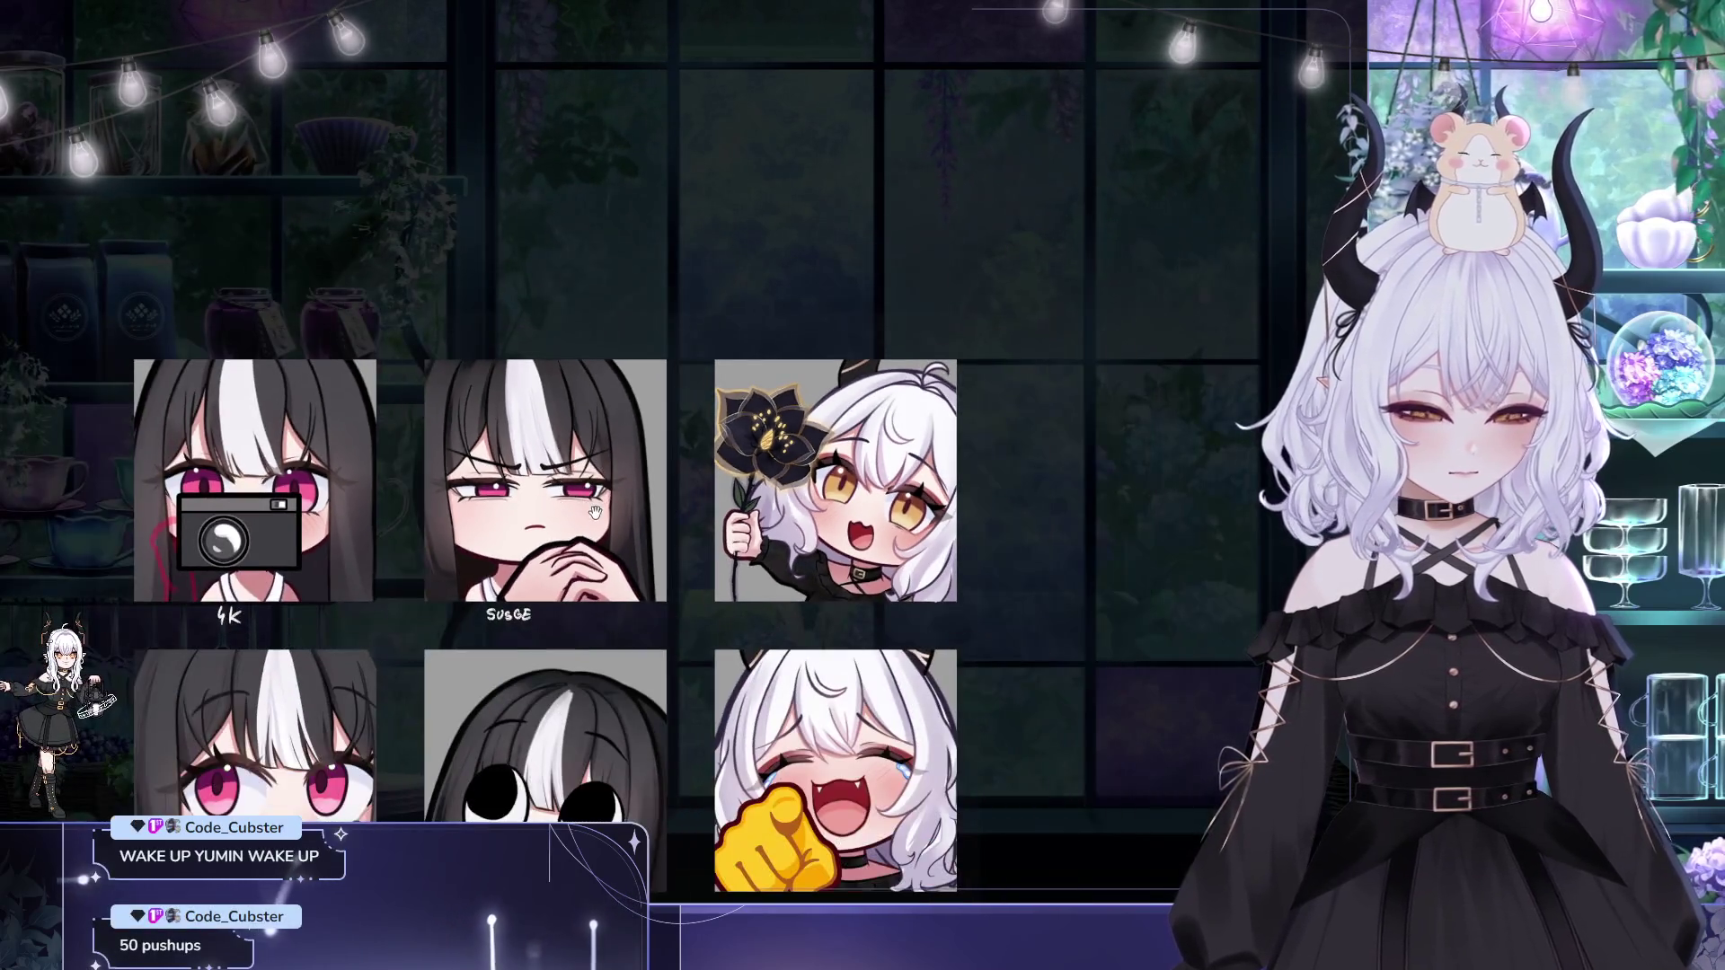
{"action": "left_click_drag", "start_coordinate": [594, 513], "coordinate": [581, 432]}
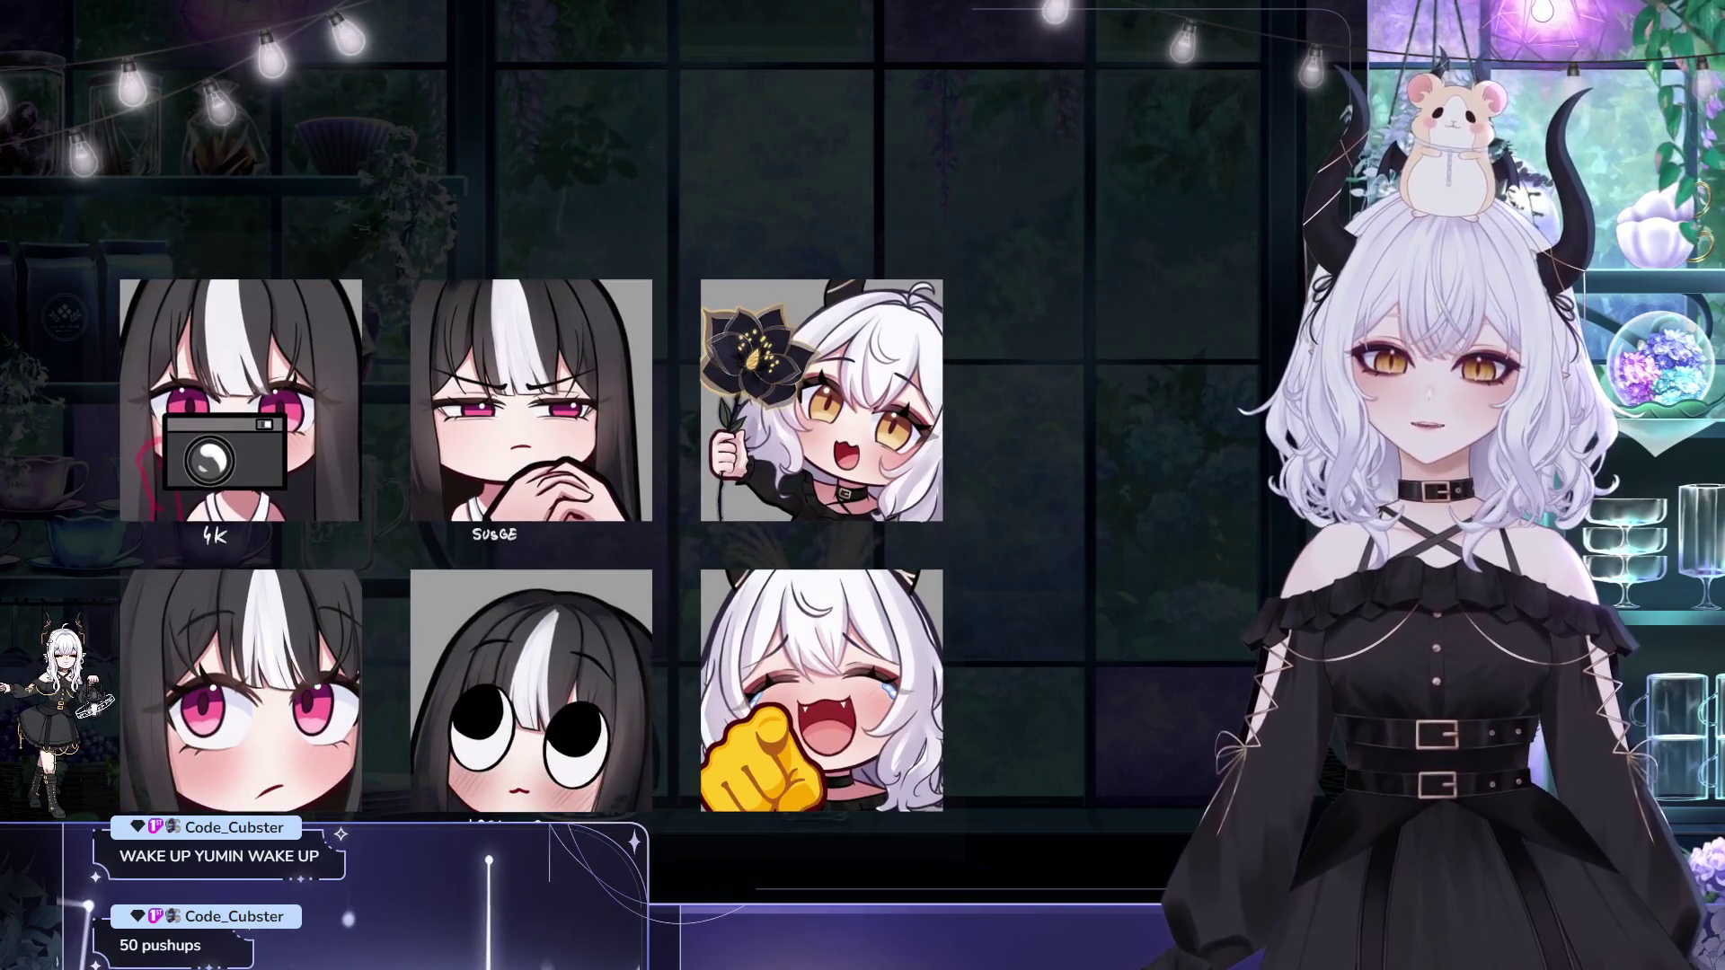
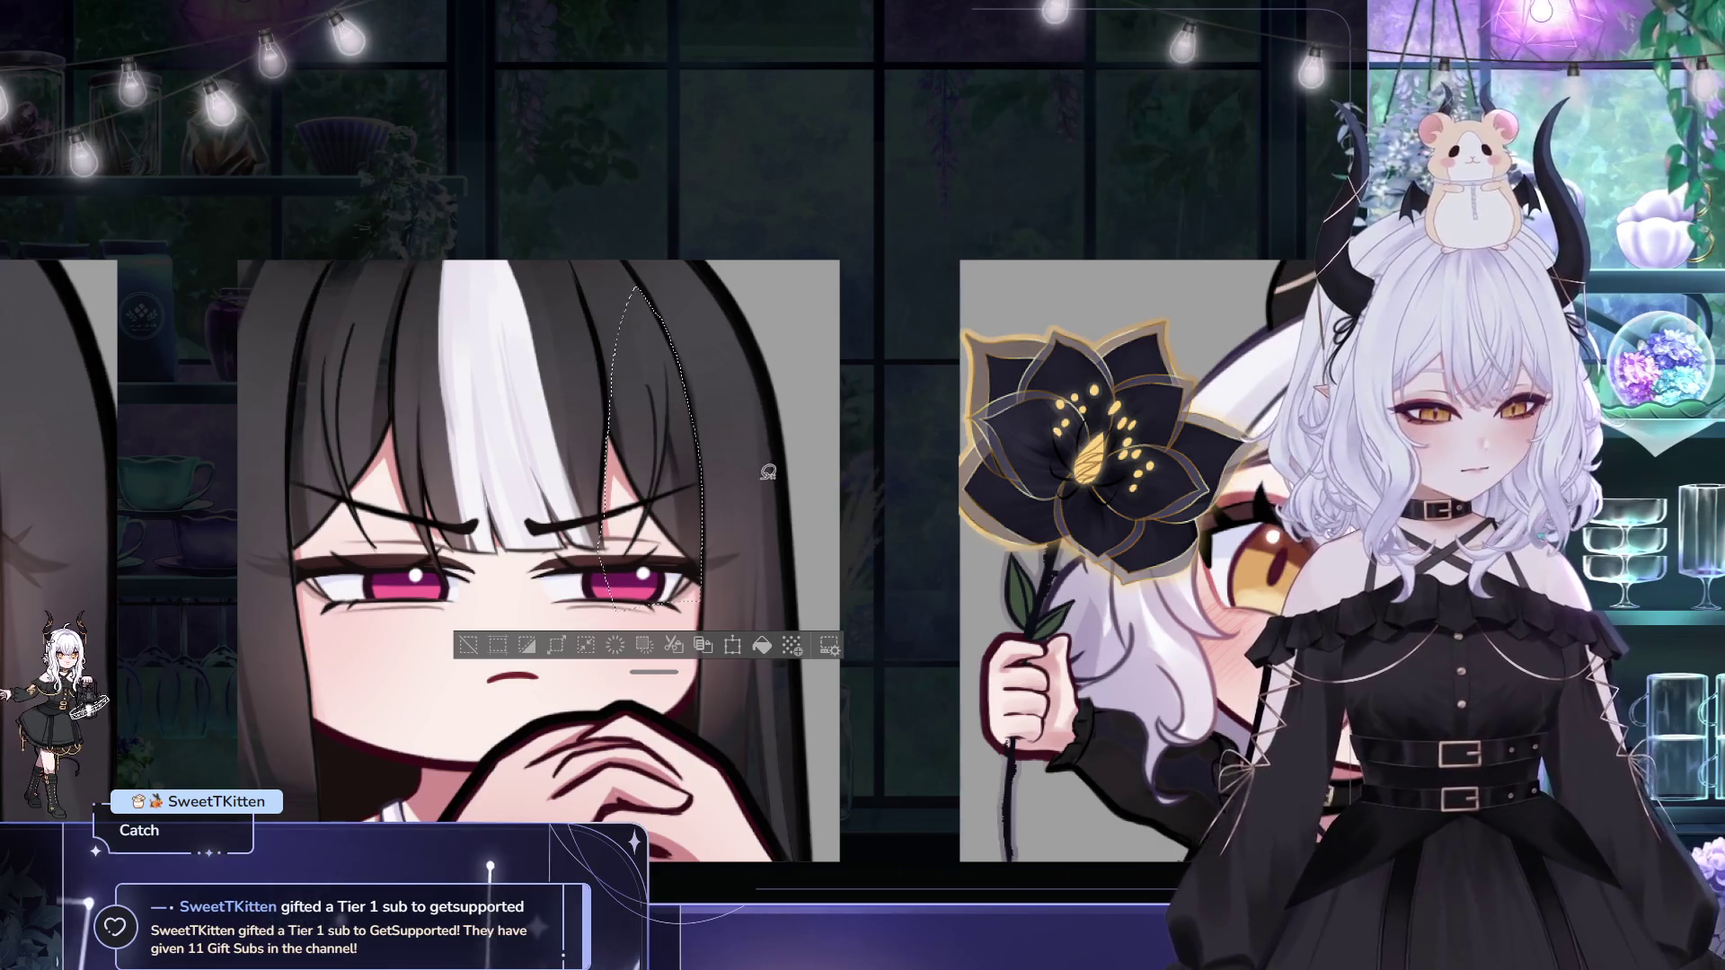
Step: Deselect the hair selection and begin a freehand lasso loop around the hands
{"action": "key", "text": "ctrl+d"}
{"action": "mouse_move", "coordinate": [753, 523]}
{"action": "left_mouse_down"}
{"action": "mouse_move", "coordinate": [898, 683]}
{"action": "mouse_move", "coordinate": [757, 512]}
{"action": "left_mouse_up"}
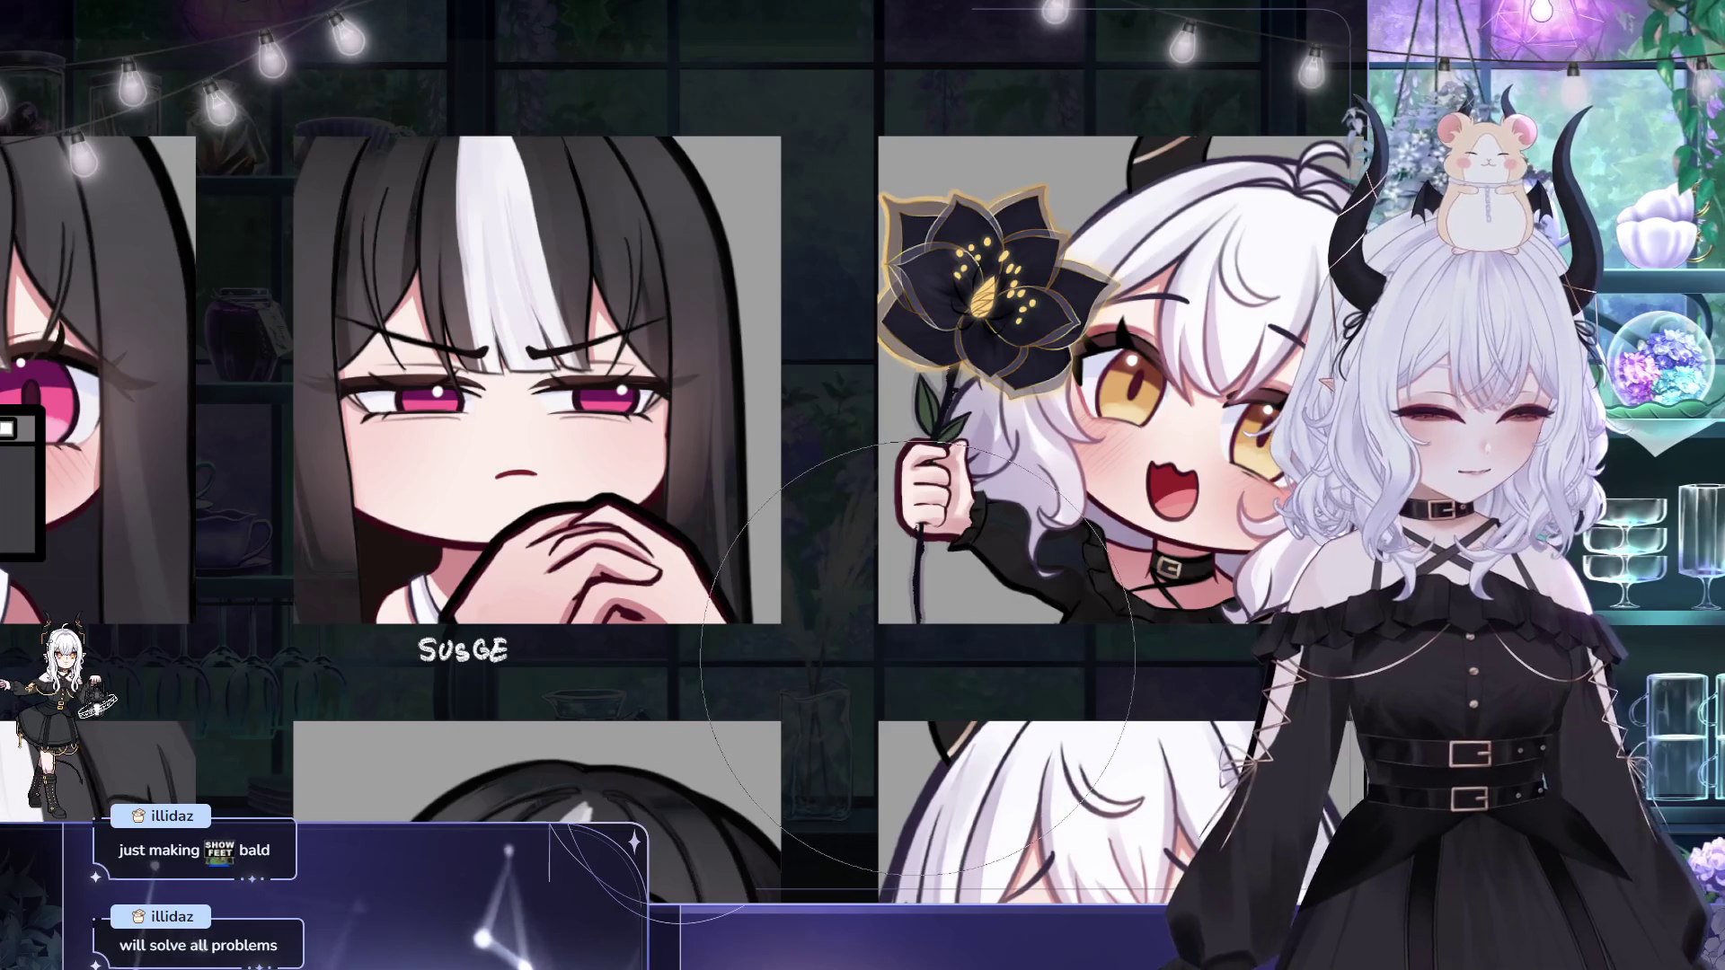
Step: Pan the emote grid and lasso the left hair strands of the Susge emote
{"action": "left_click_drag", "start_coordinate": [890, 451], "coordinate": [923, 532]}
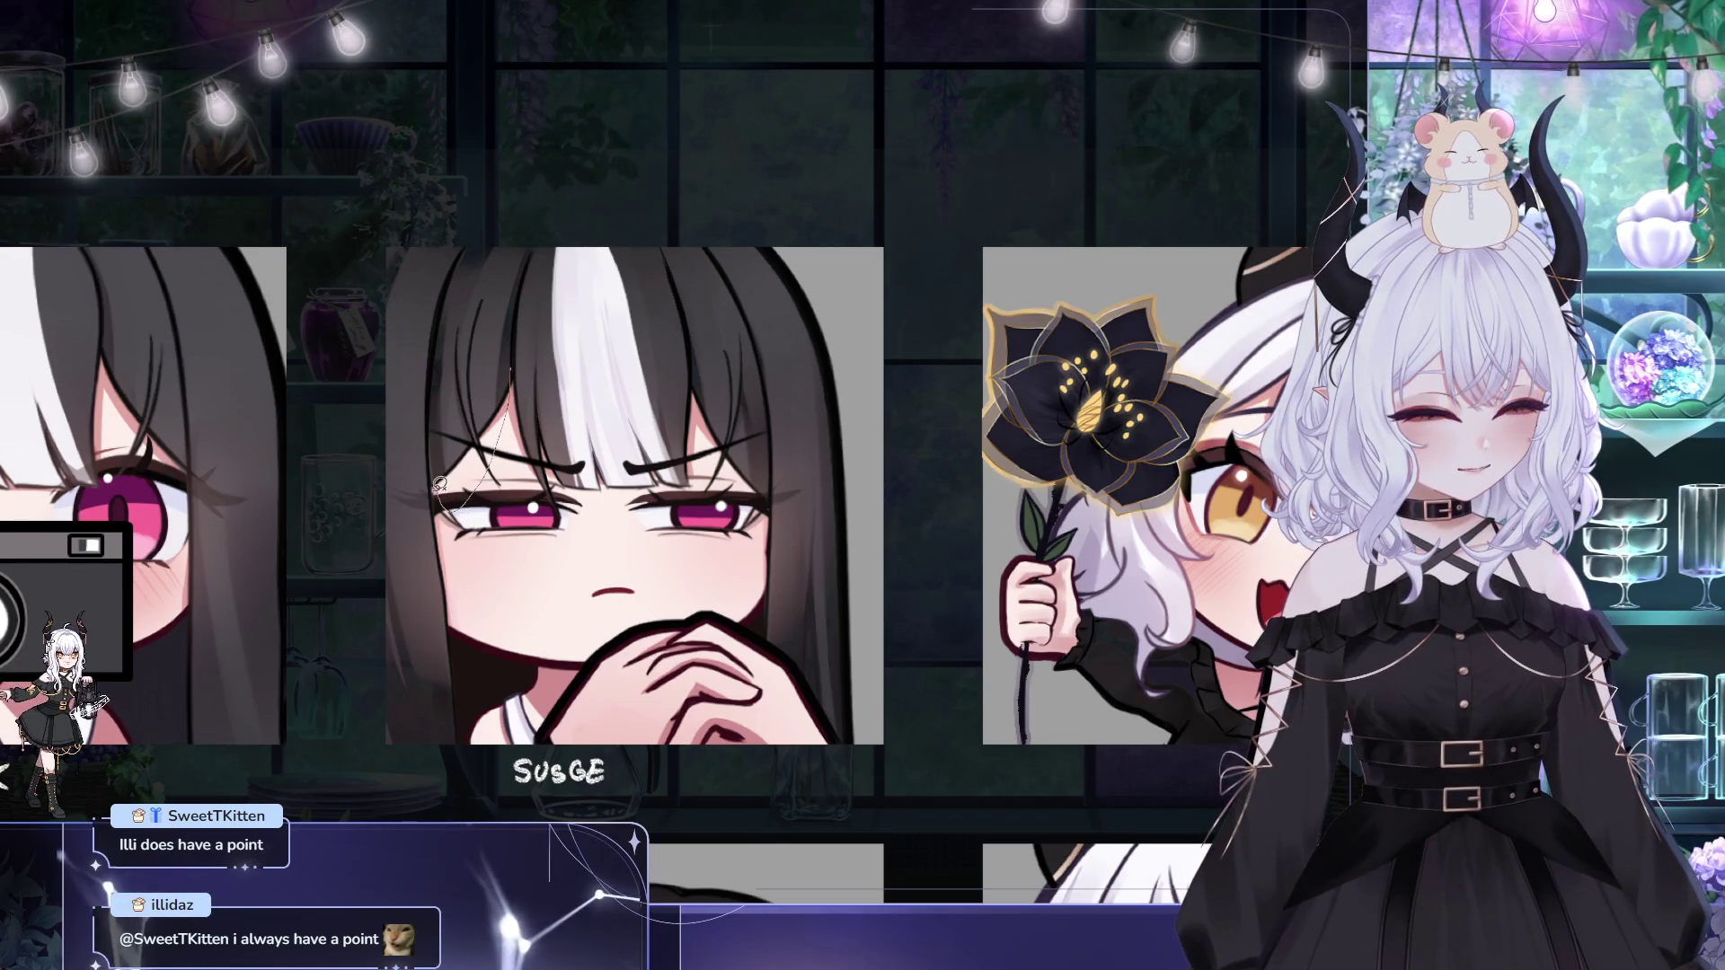
{"action": "left_click_drag", "start_coordinate": [435, 386], "coordinate": [512, 241]}
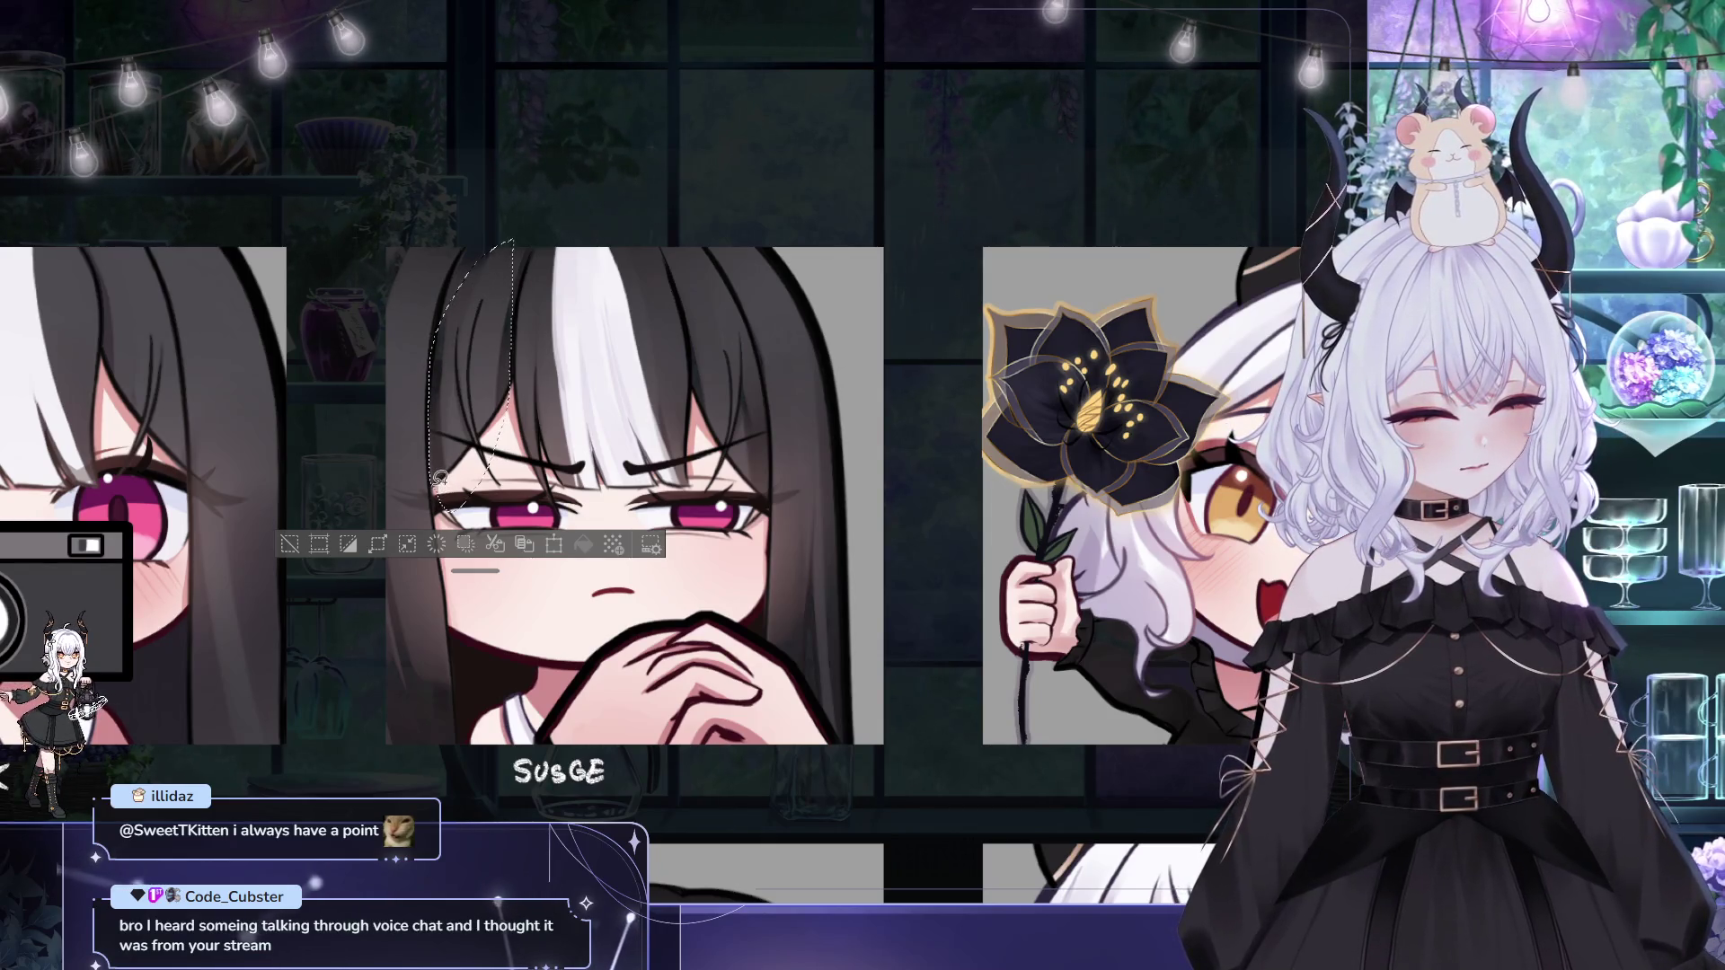
Step: Add the left cheek to the Susge hair selection, resize the brush, then deselect
{"action": "left_click_drag", "start_coordinate": [440, 478], "coordinate": [471, 496]}
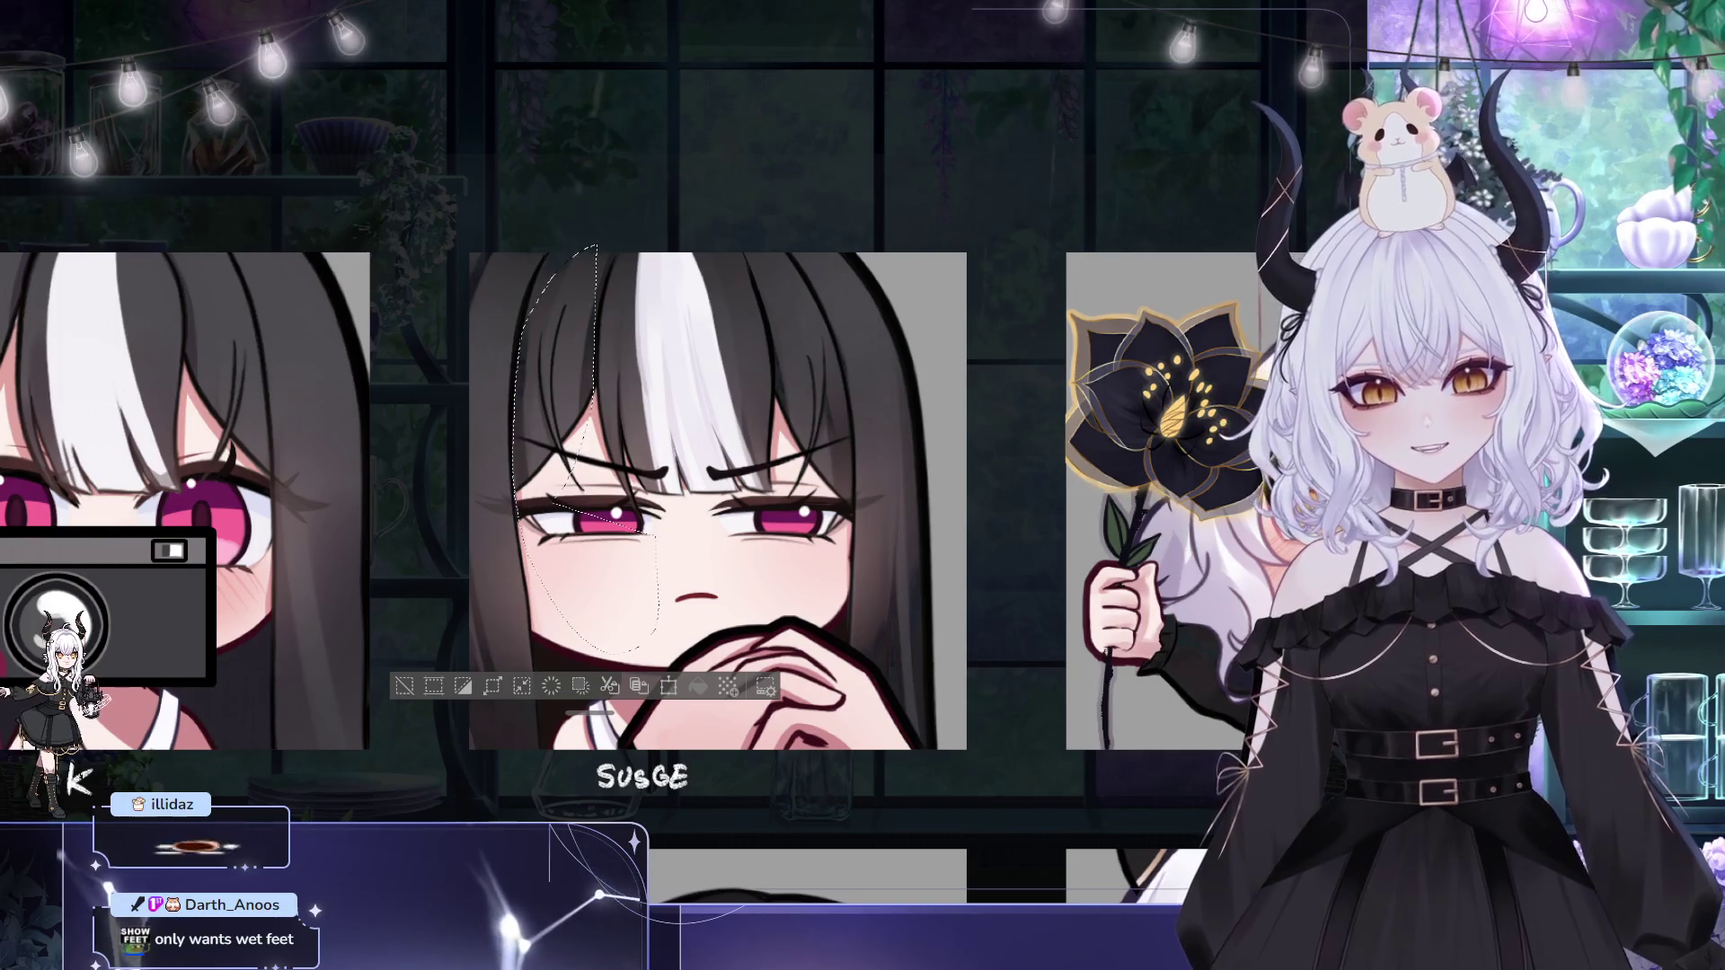
{"action": "left_click_drag", "start_coordinate": [418, 471], "coordinate": [629, 532]}
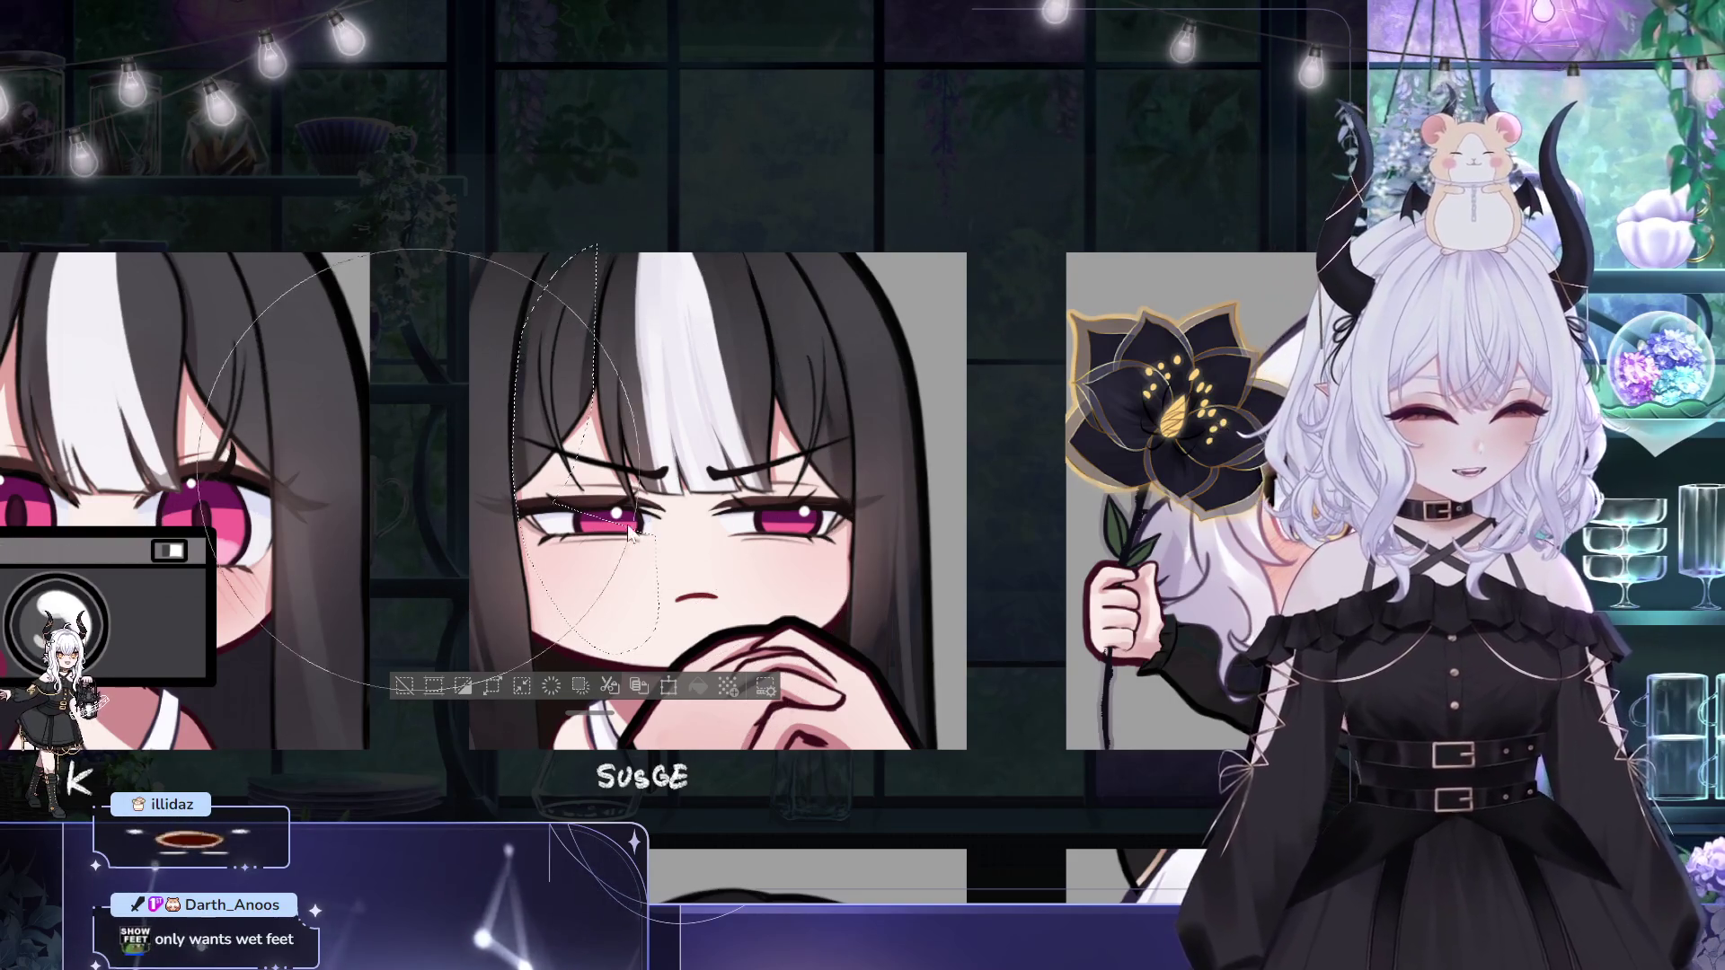
{"action": "left_click_drag", "start_coordinate": [569, 447], "coordinate": [660, 387]}
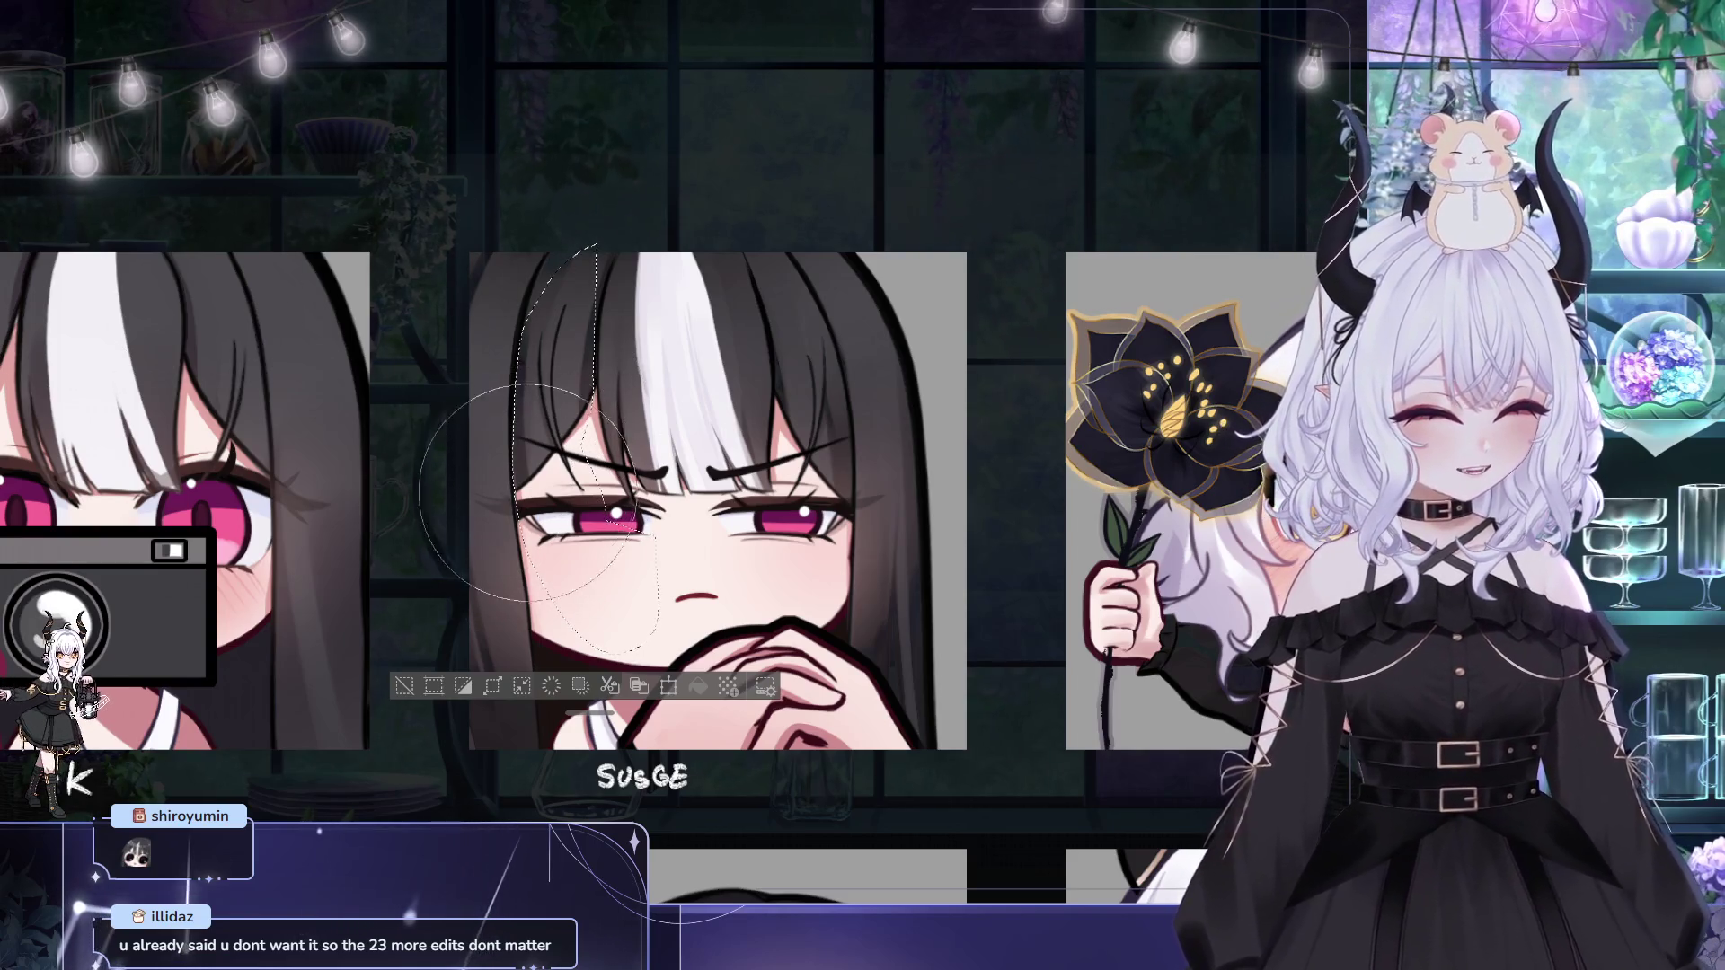
{"action": "key", "text": "bracketright"}
{"action": "key", "text": "bracketright"}
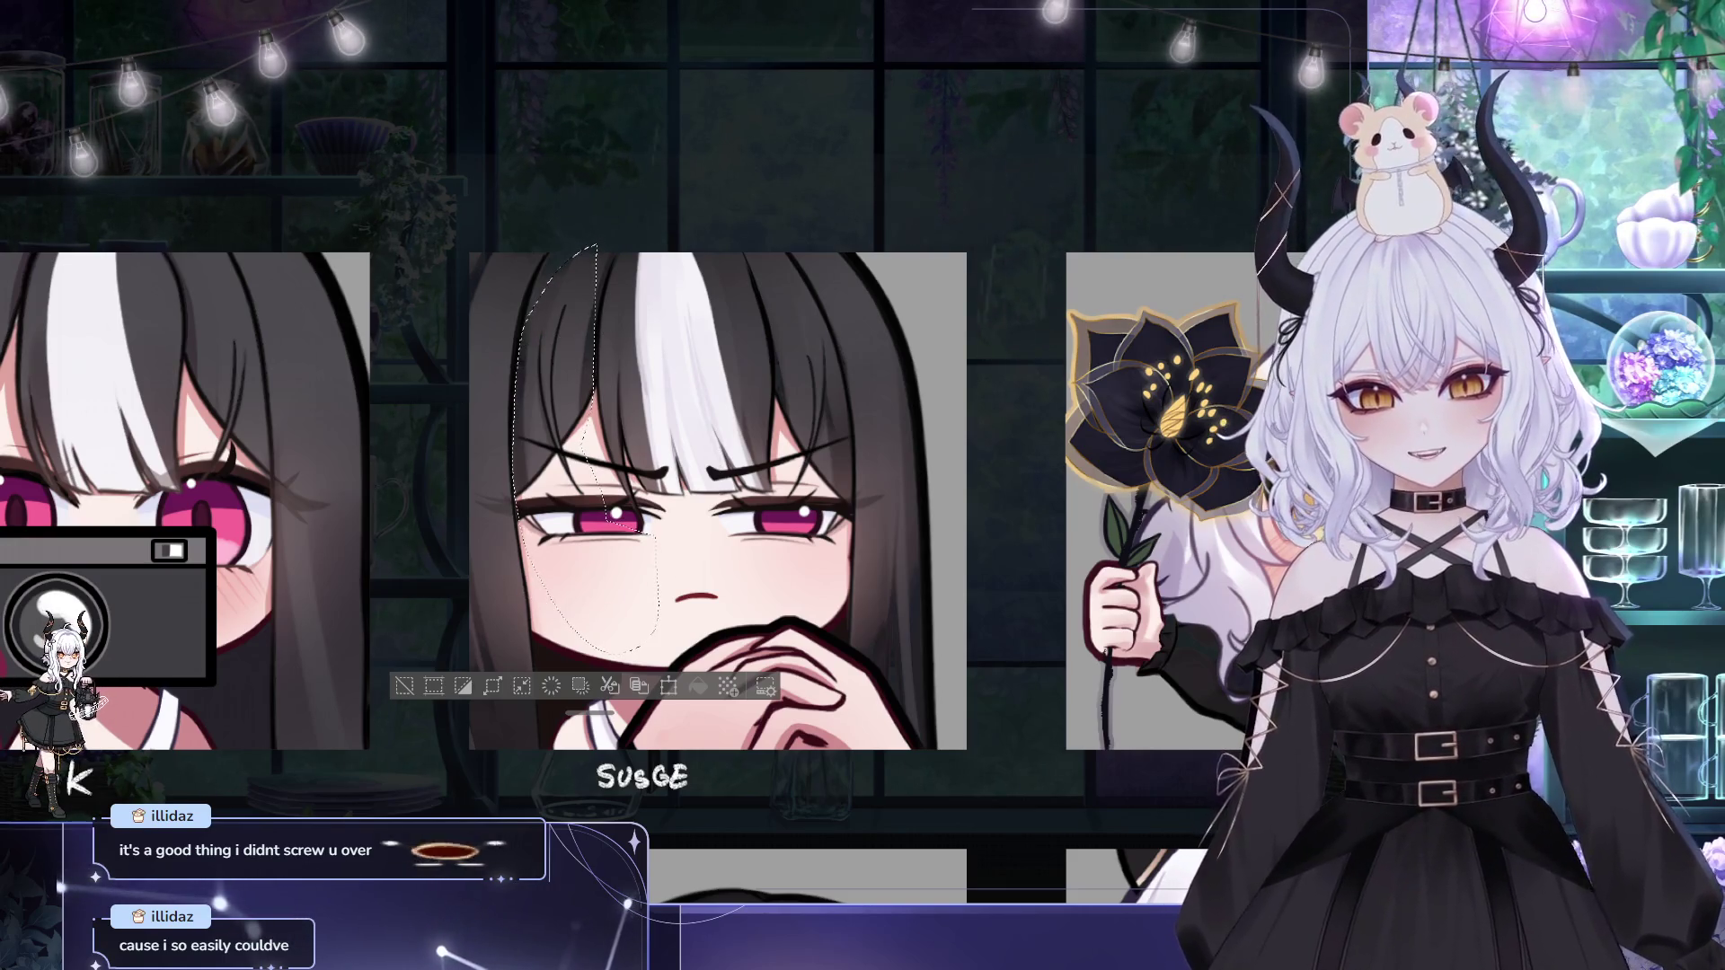
{"action": "key", "text": "ctrl+d"}
Step: Zoom out to the 4K and Susge emotes and view the sheet flipped horizontally
{"action": "left_click_drag", "start_coordinate": [1094, 358], "coordinate": [1088, 396]}
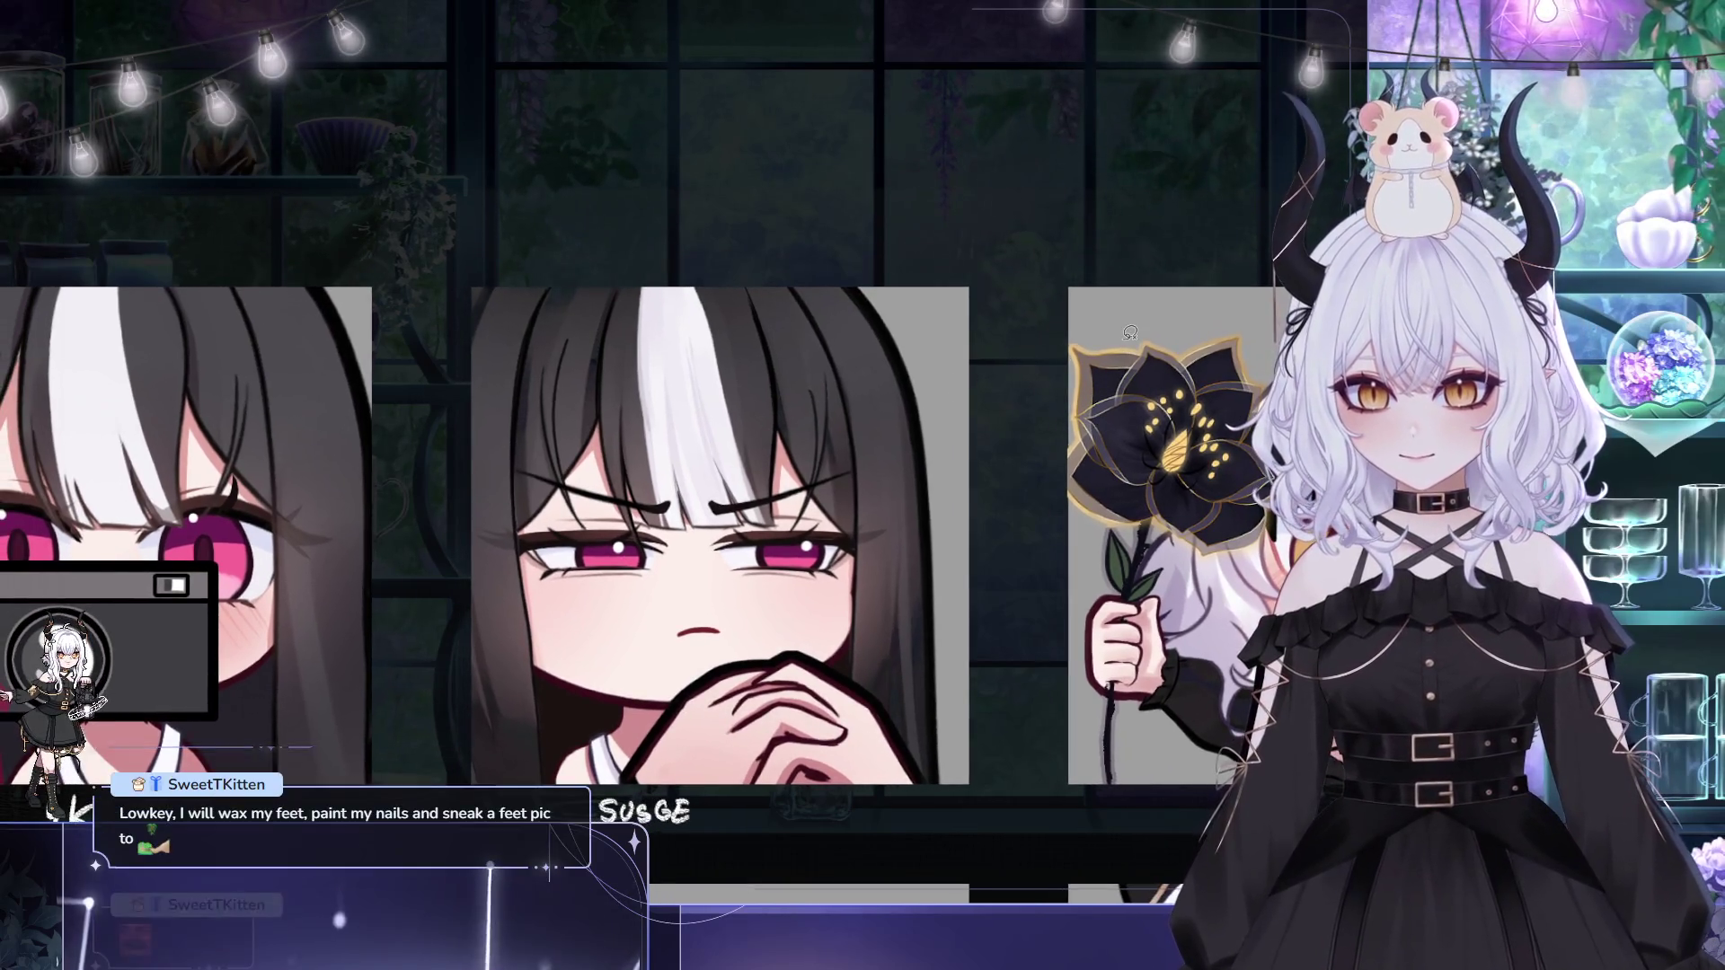
{"action": "scroll", "coordinate": [970, 412], "scroll_direction": "down", "scroll_amount": 1}
{"action": "left_click_drag", "start_coordinate": [970, 412], "coordinate": [930, 394]}
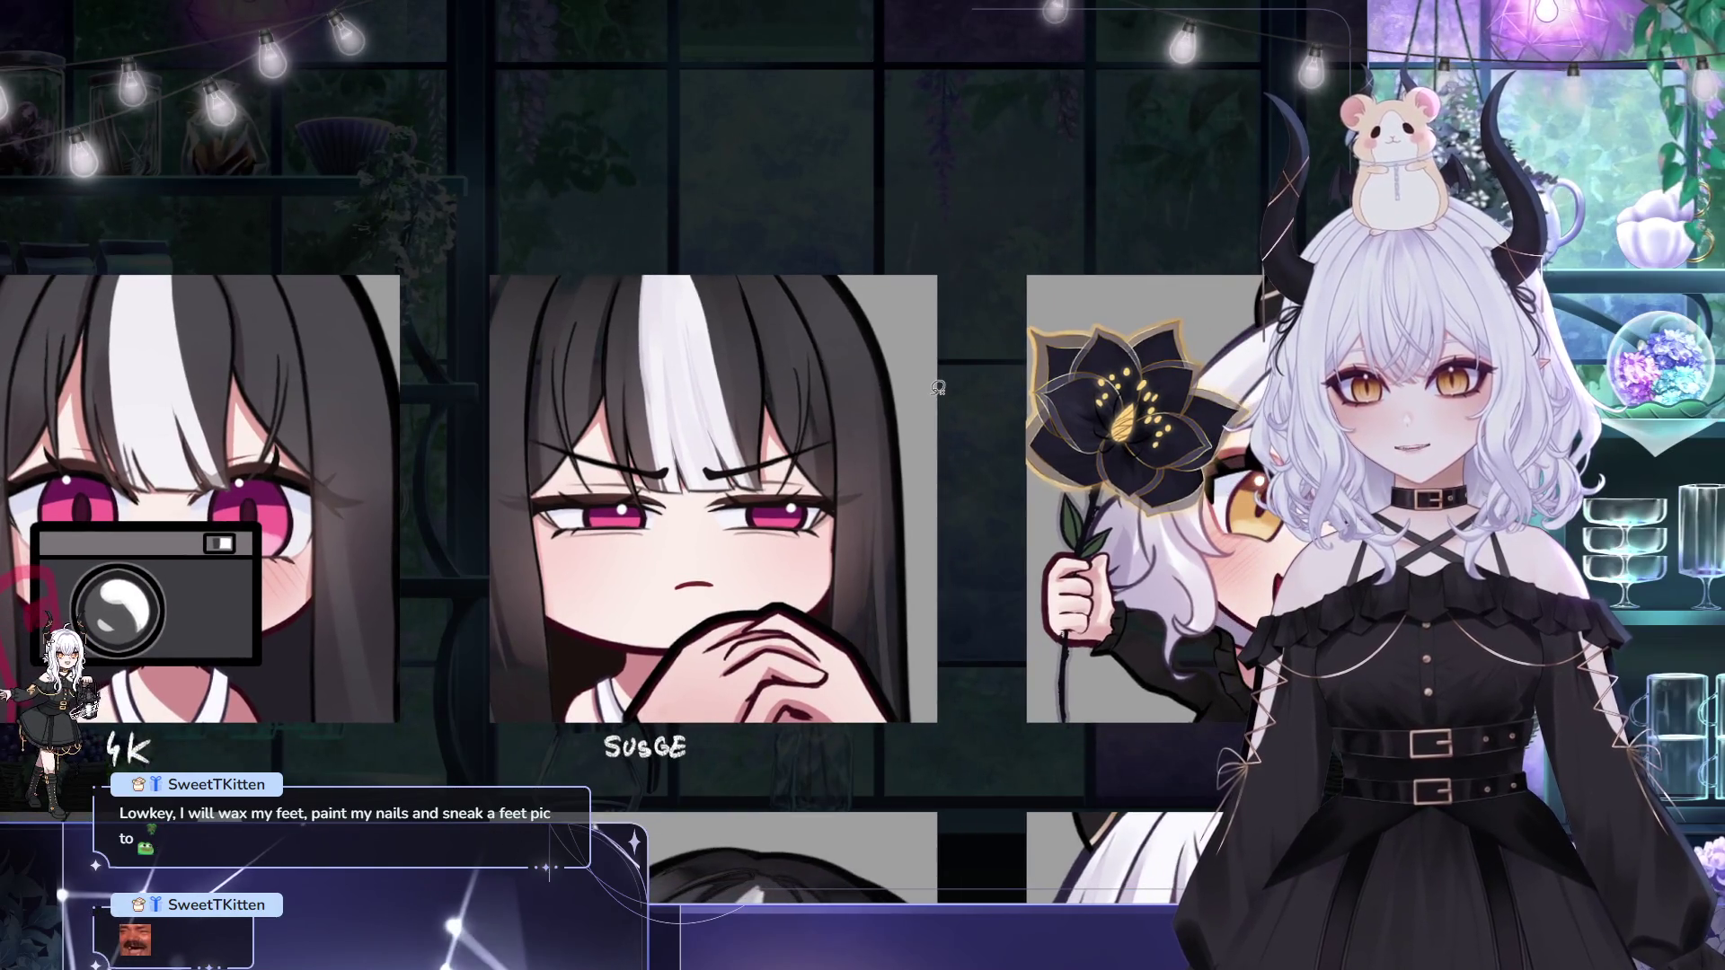
{"action": "left_click_drag", "start_coordinate": [895, 418], "coordinate": [847, 422]}
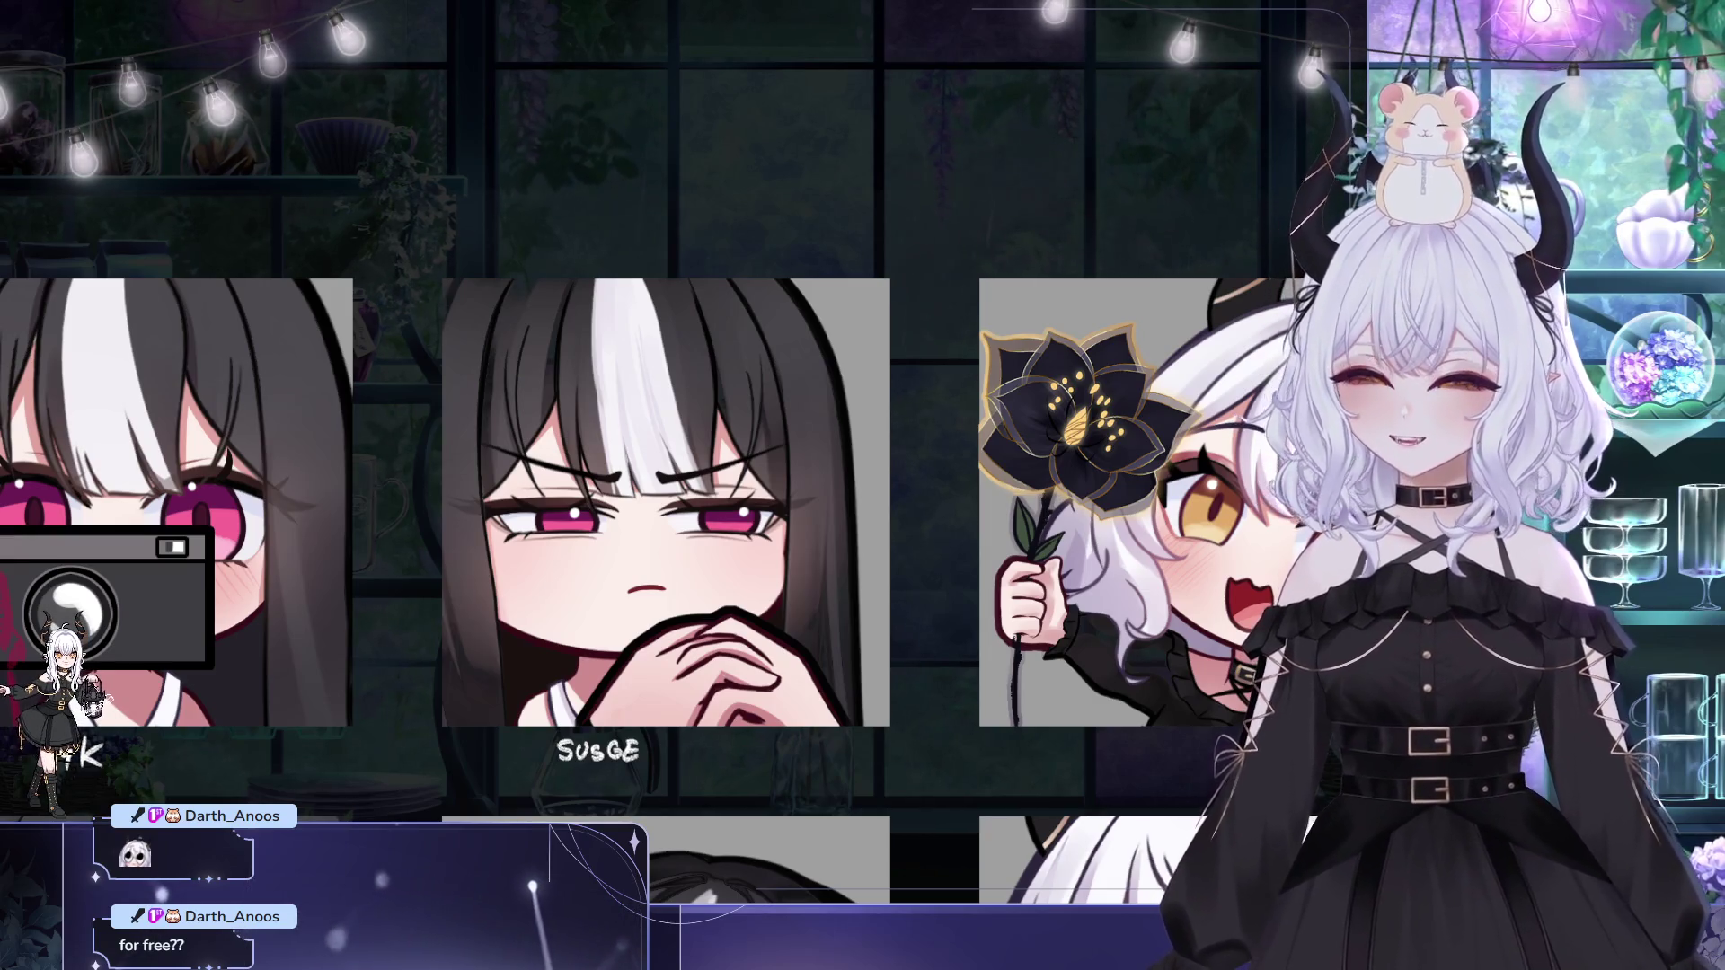
{"action": "scroll", "coordinate": [369, 316], "scroll_direction": "down", "scroll_amount": 3}
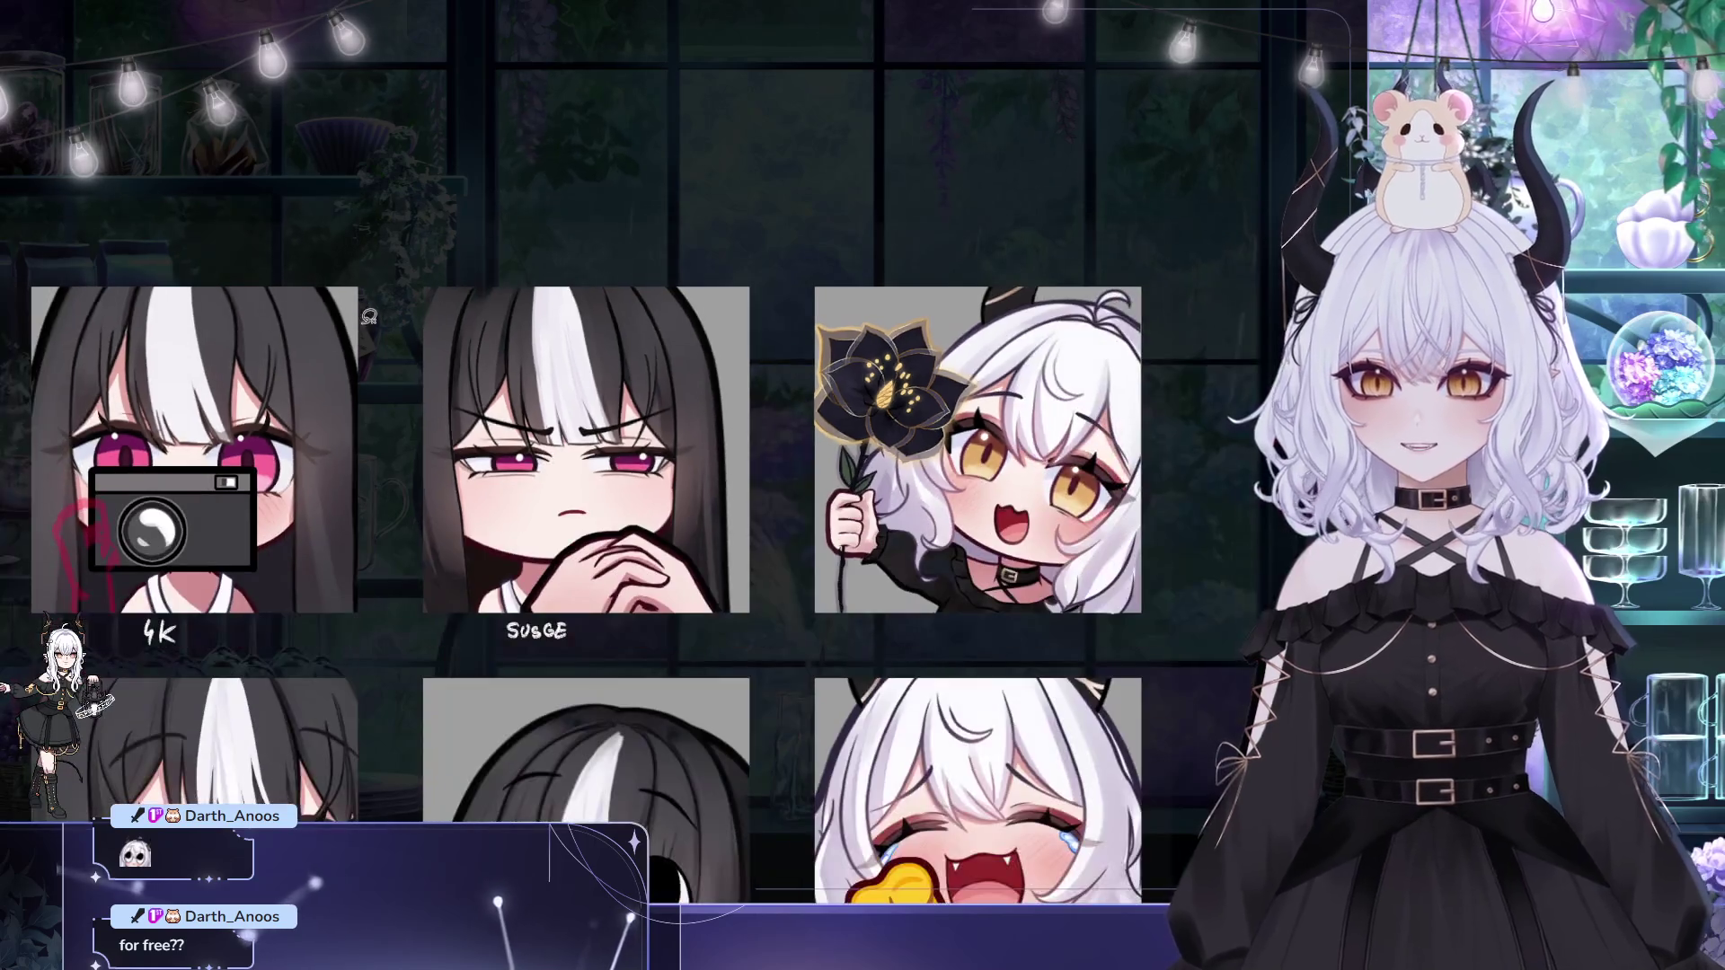
{"action": "left_click_drag", "start_coordinate": [368, 316], "coordinate": [353, 307]}
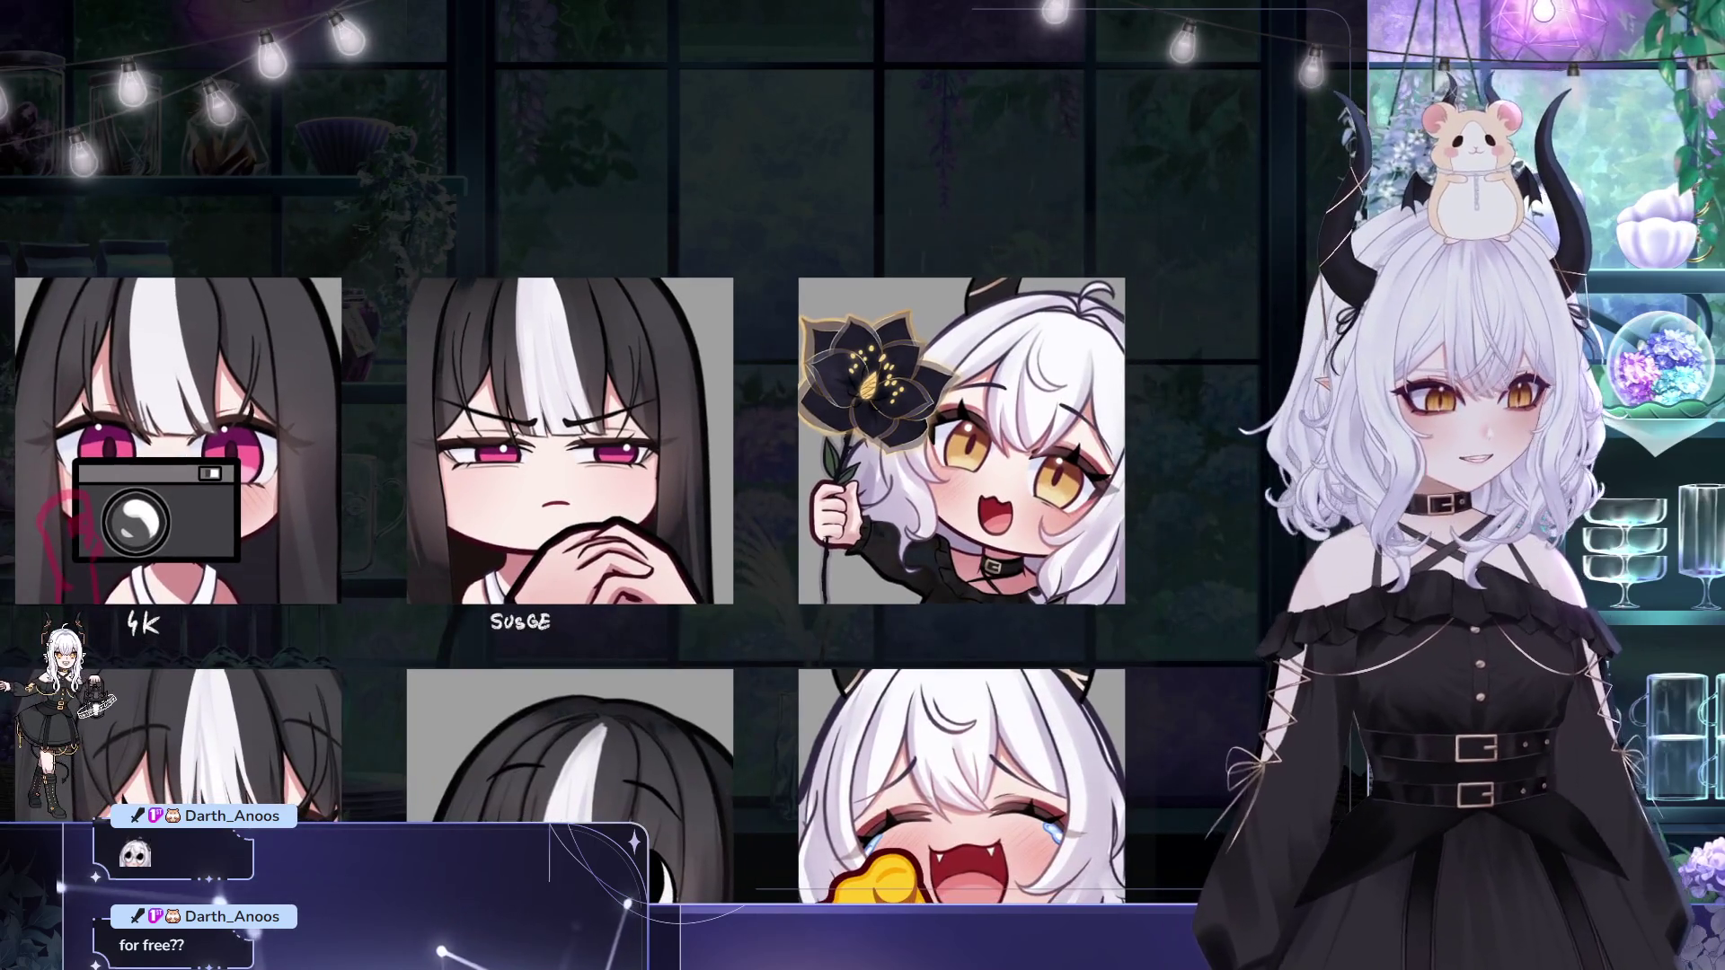
{"action": "key", "text": "h"}
{"action": "mouse_move", "coordinate": [1042, 326]}
{"action": "left_mouse_down"}
{"action": "mouse_move", "coordinate": [920, 302]}
{"action": "mouse_move", "coordinate": [868, 339]}
{"action": "left_mouse_up"}
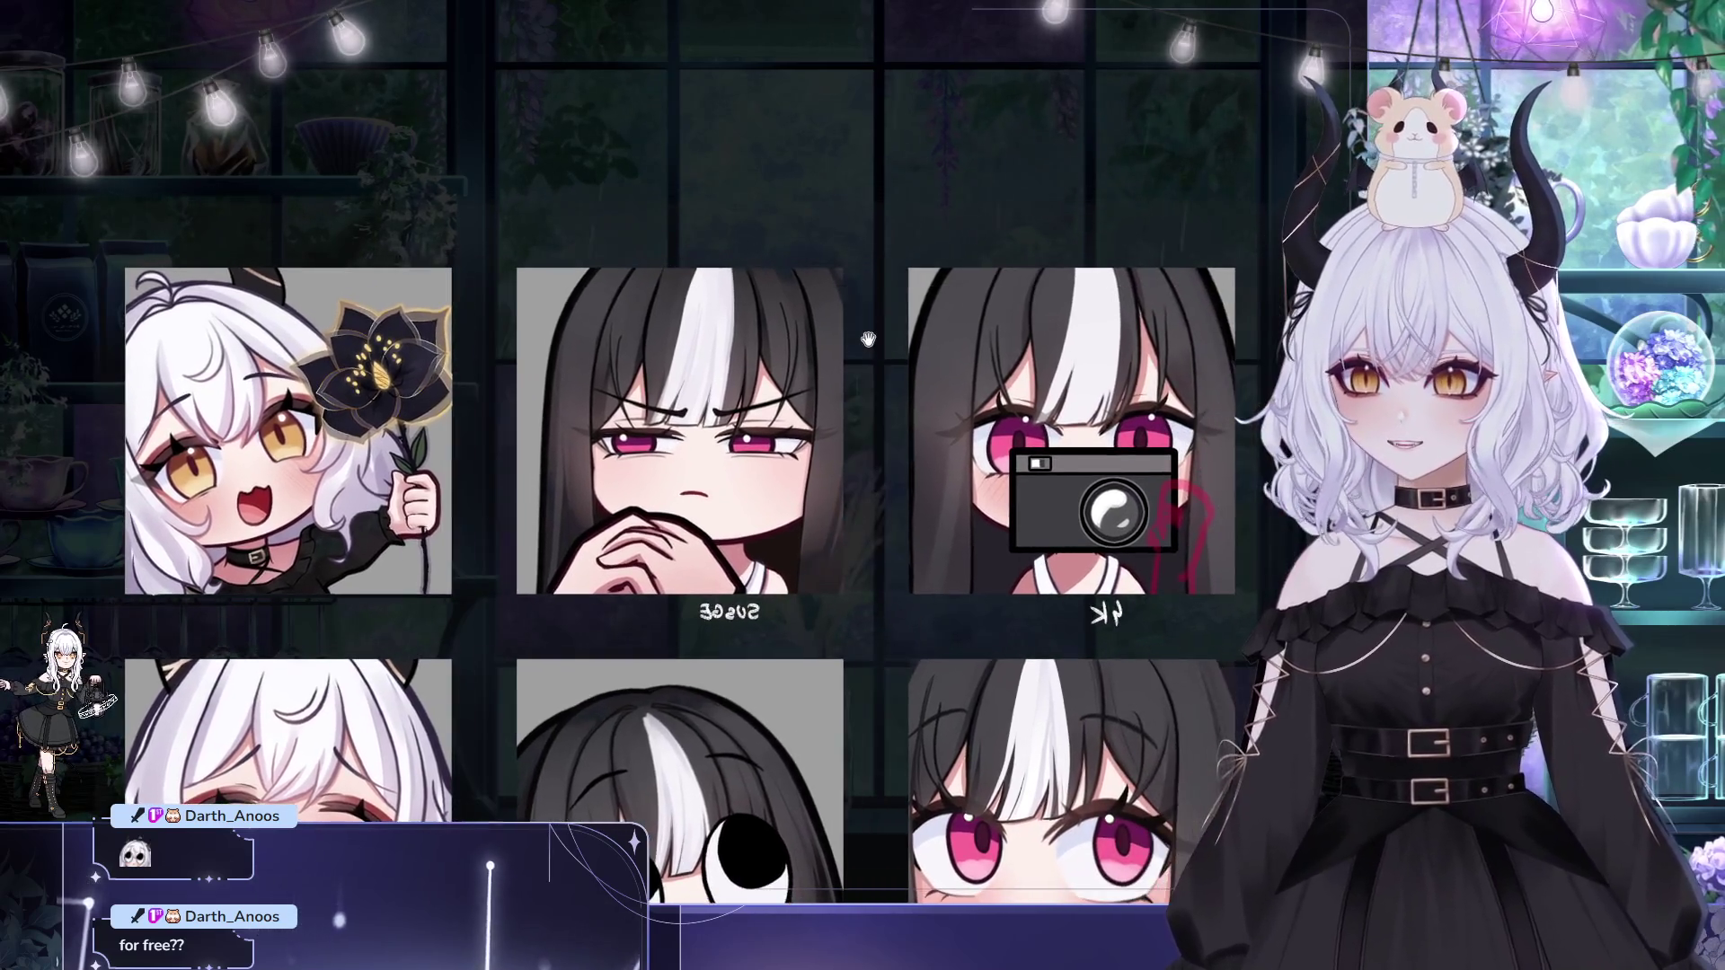
Step: Center the mirrored 4K emote, then switch the canvas view back to unflipped
{"action": "scroll", "coordinate": [743, 381], "scroll_direction": "up", "scroll_amount": 3}
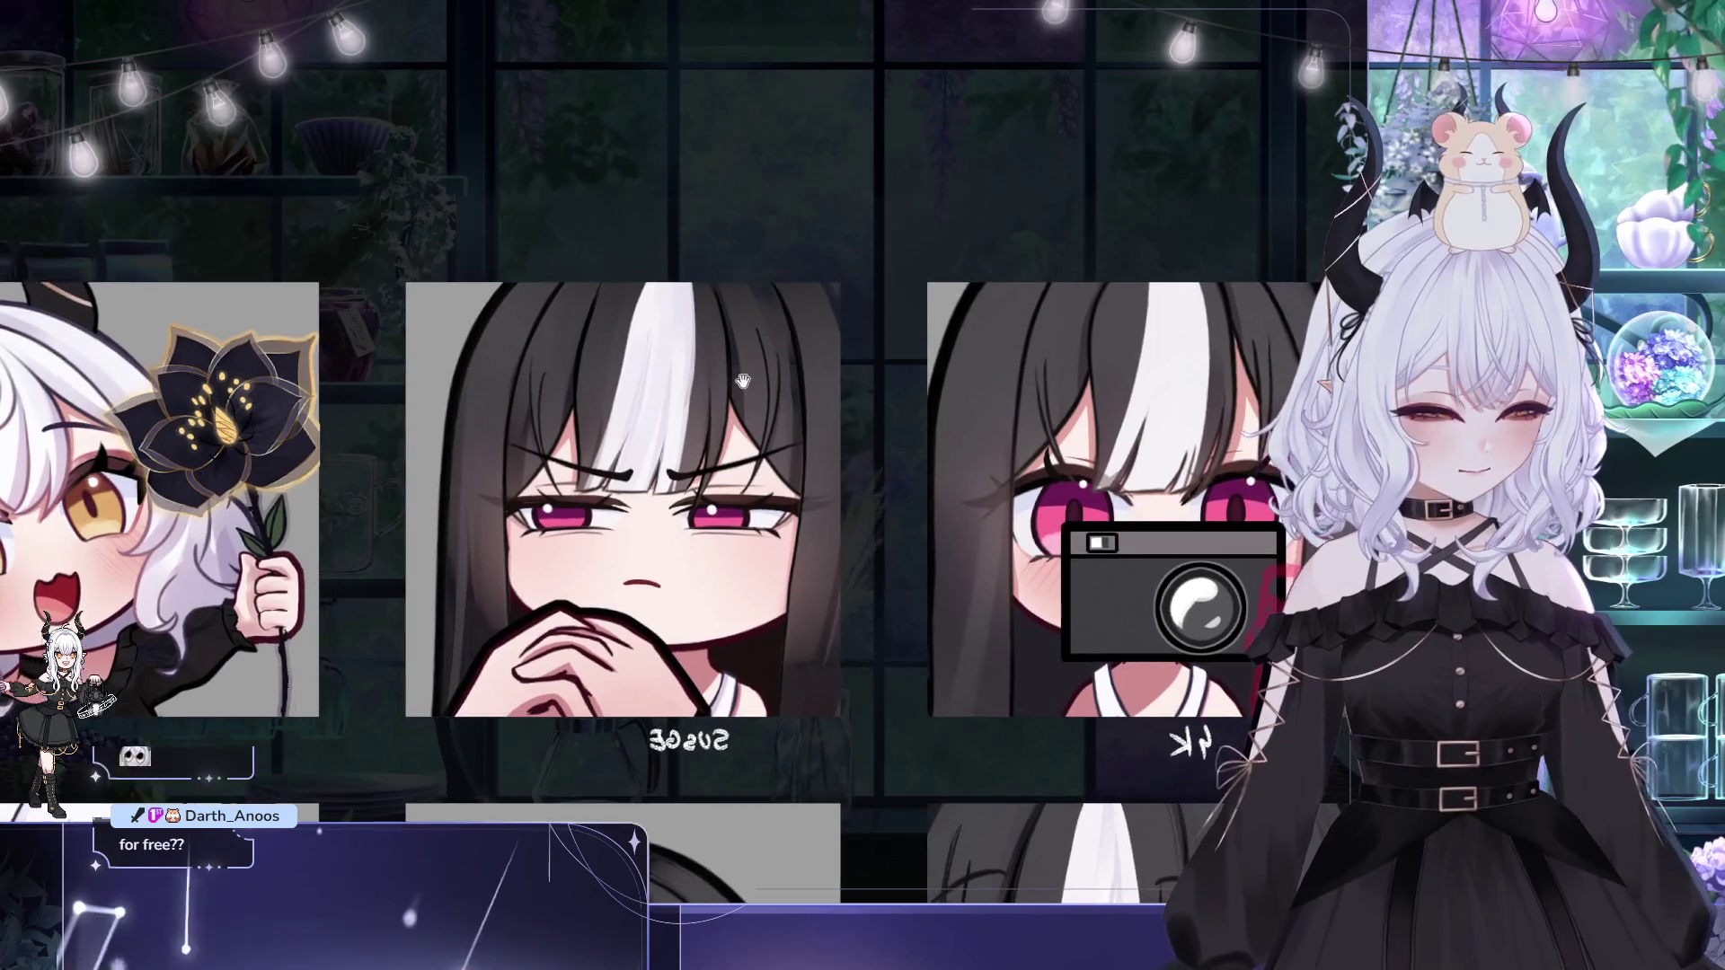
{"action": "scroll", "coordinate": [743, 381], "scroll_direction": "up", "scroll_amount": 2}
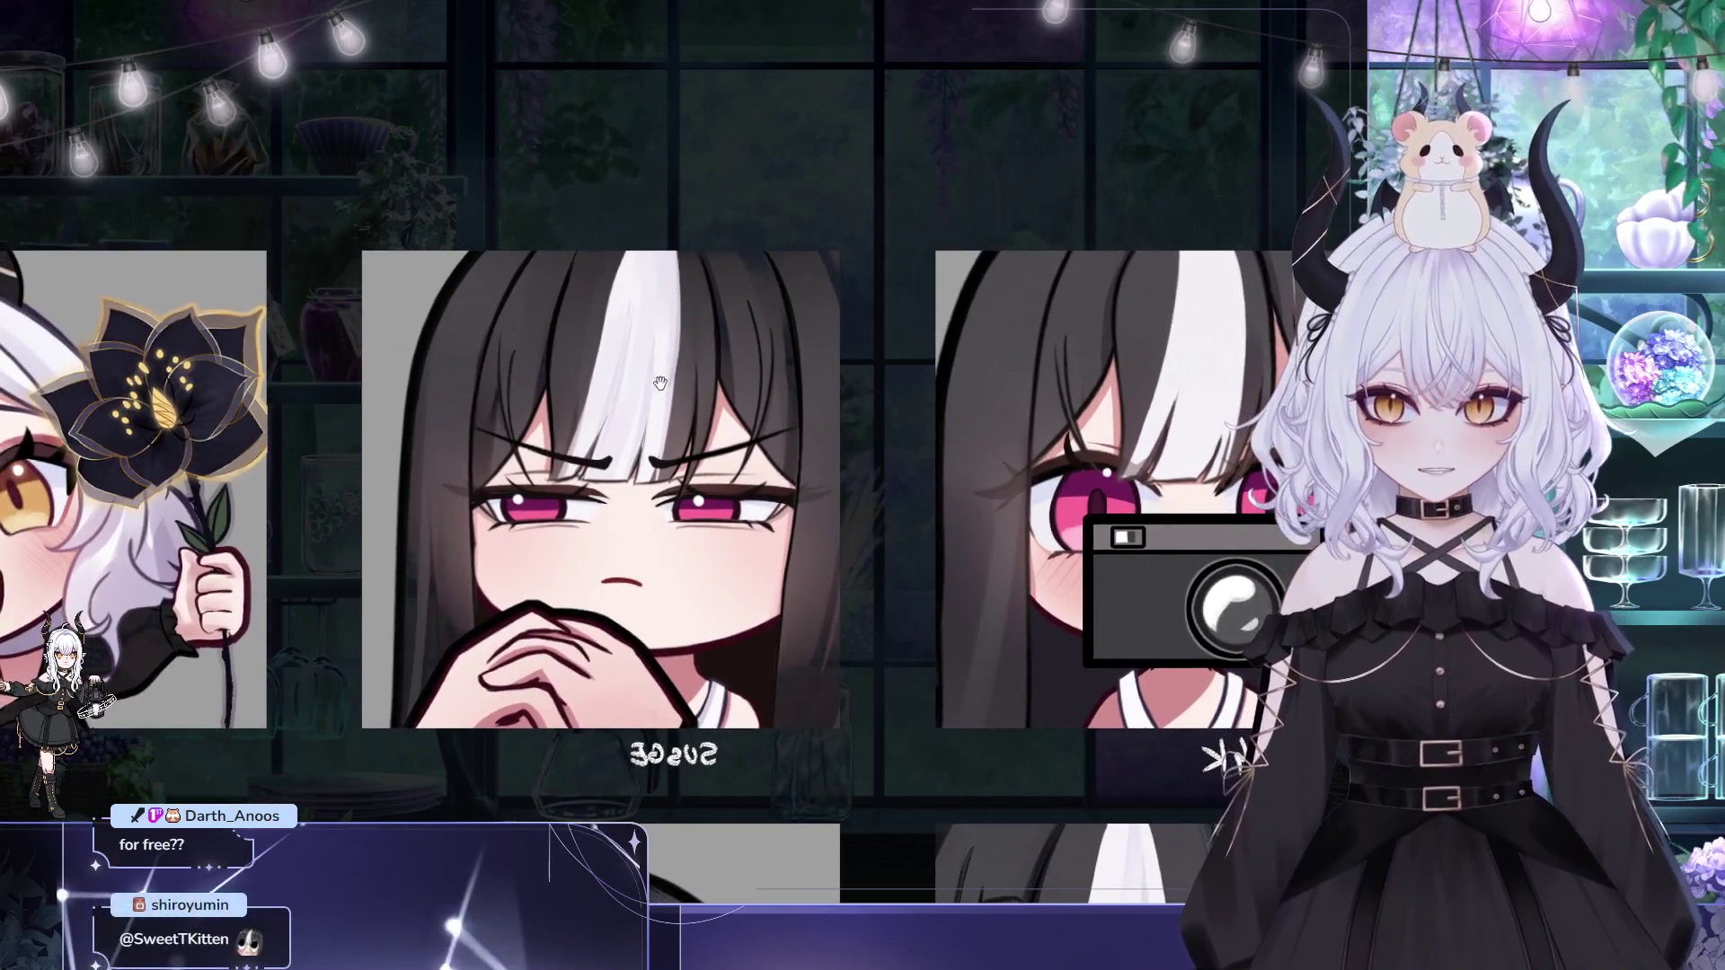
{"action": "scroll", "coordinate": [660, 383], "scroll_direction": "down", "scroll_amount": 1}
{"action": "left_click_drag", "start_coordinate": [633, 412], "coordinate": [516, 403]}
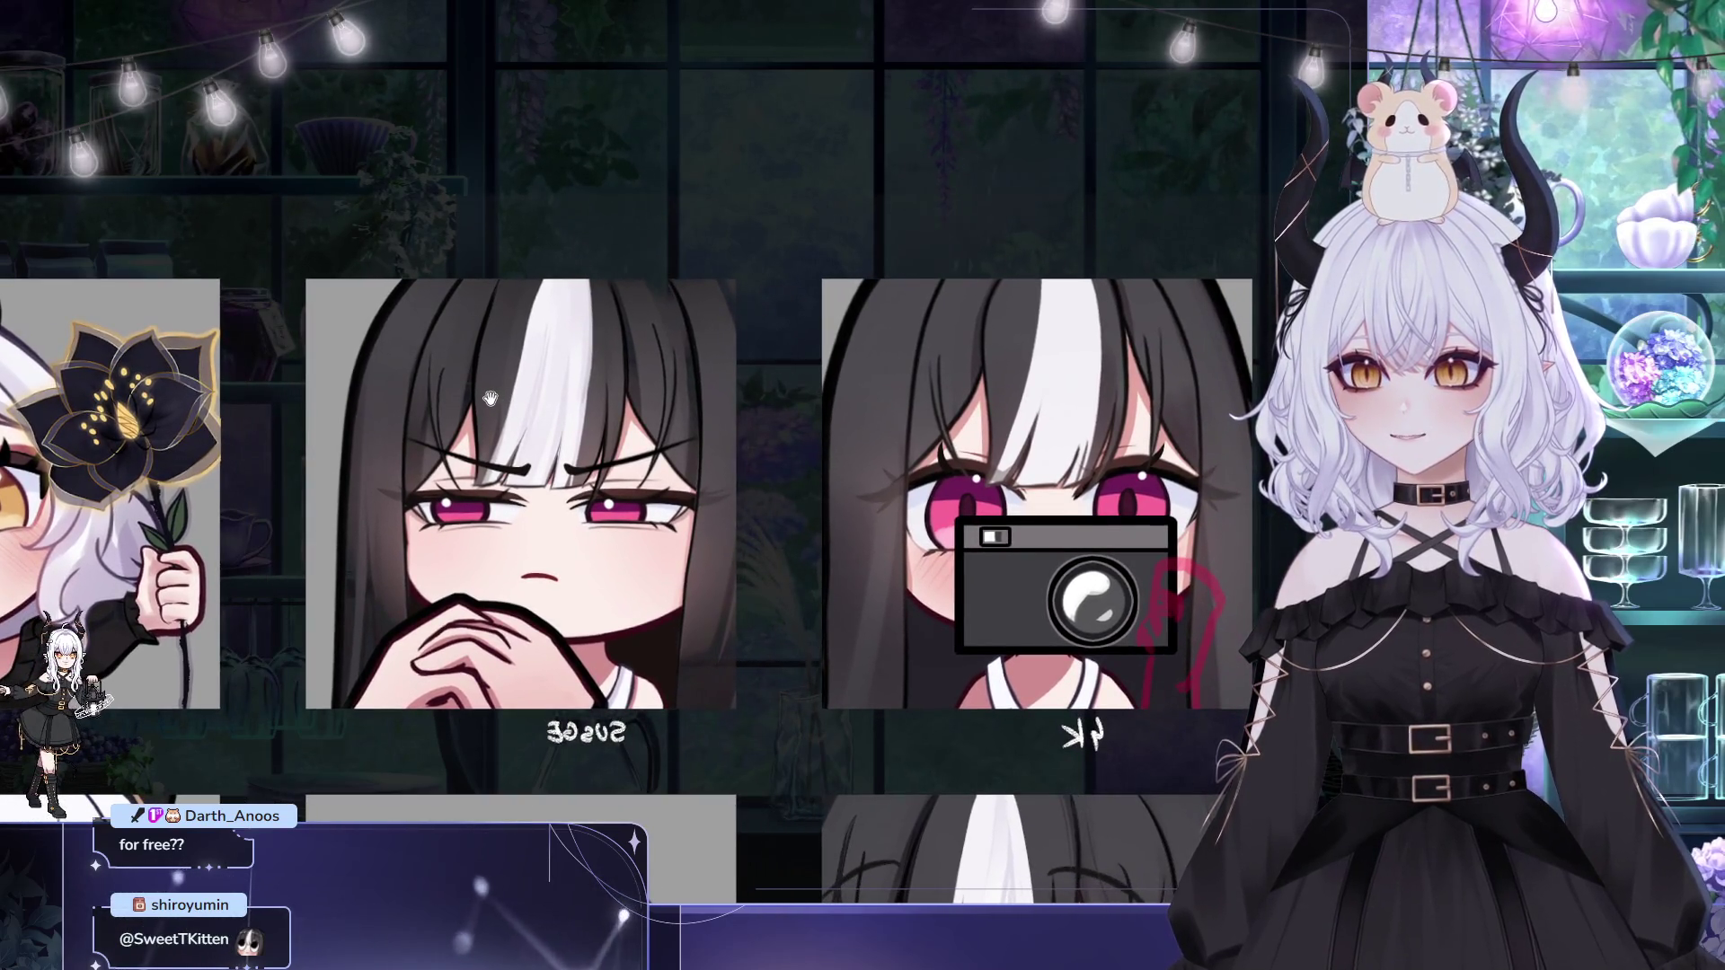
{"action": "scroll", "coordinate": [490, 398], "scroll_direction": "up", "scroll_amount": 1}
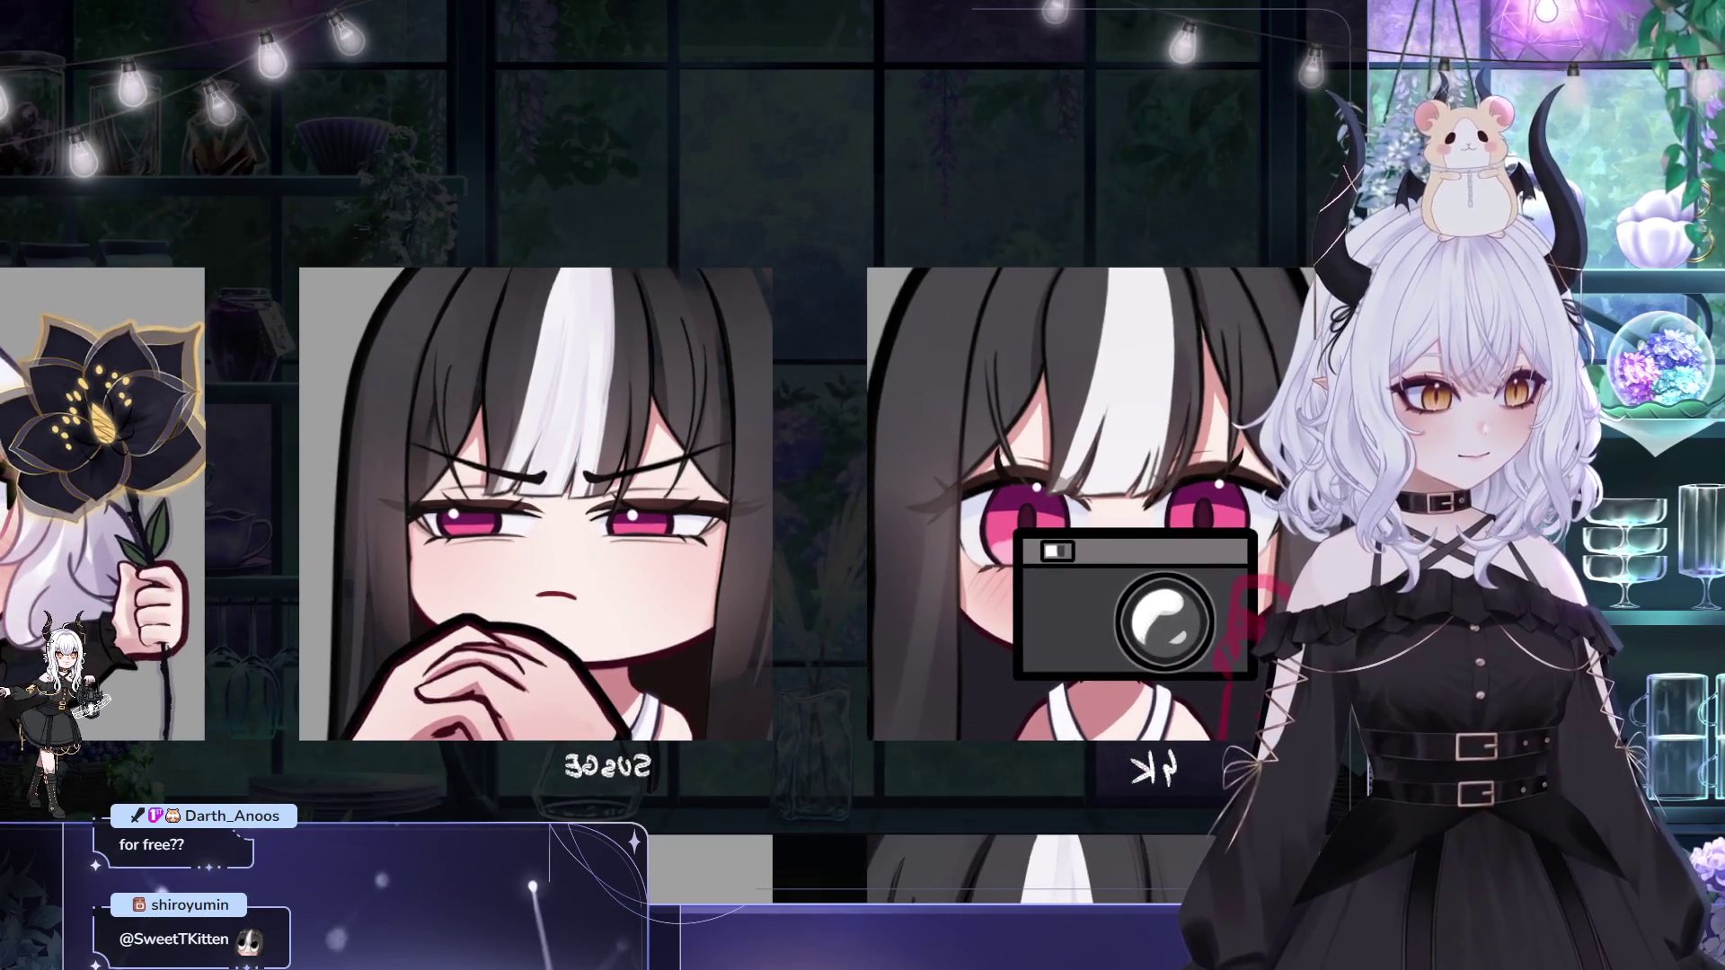
{"action": "key", "text": "h"}
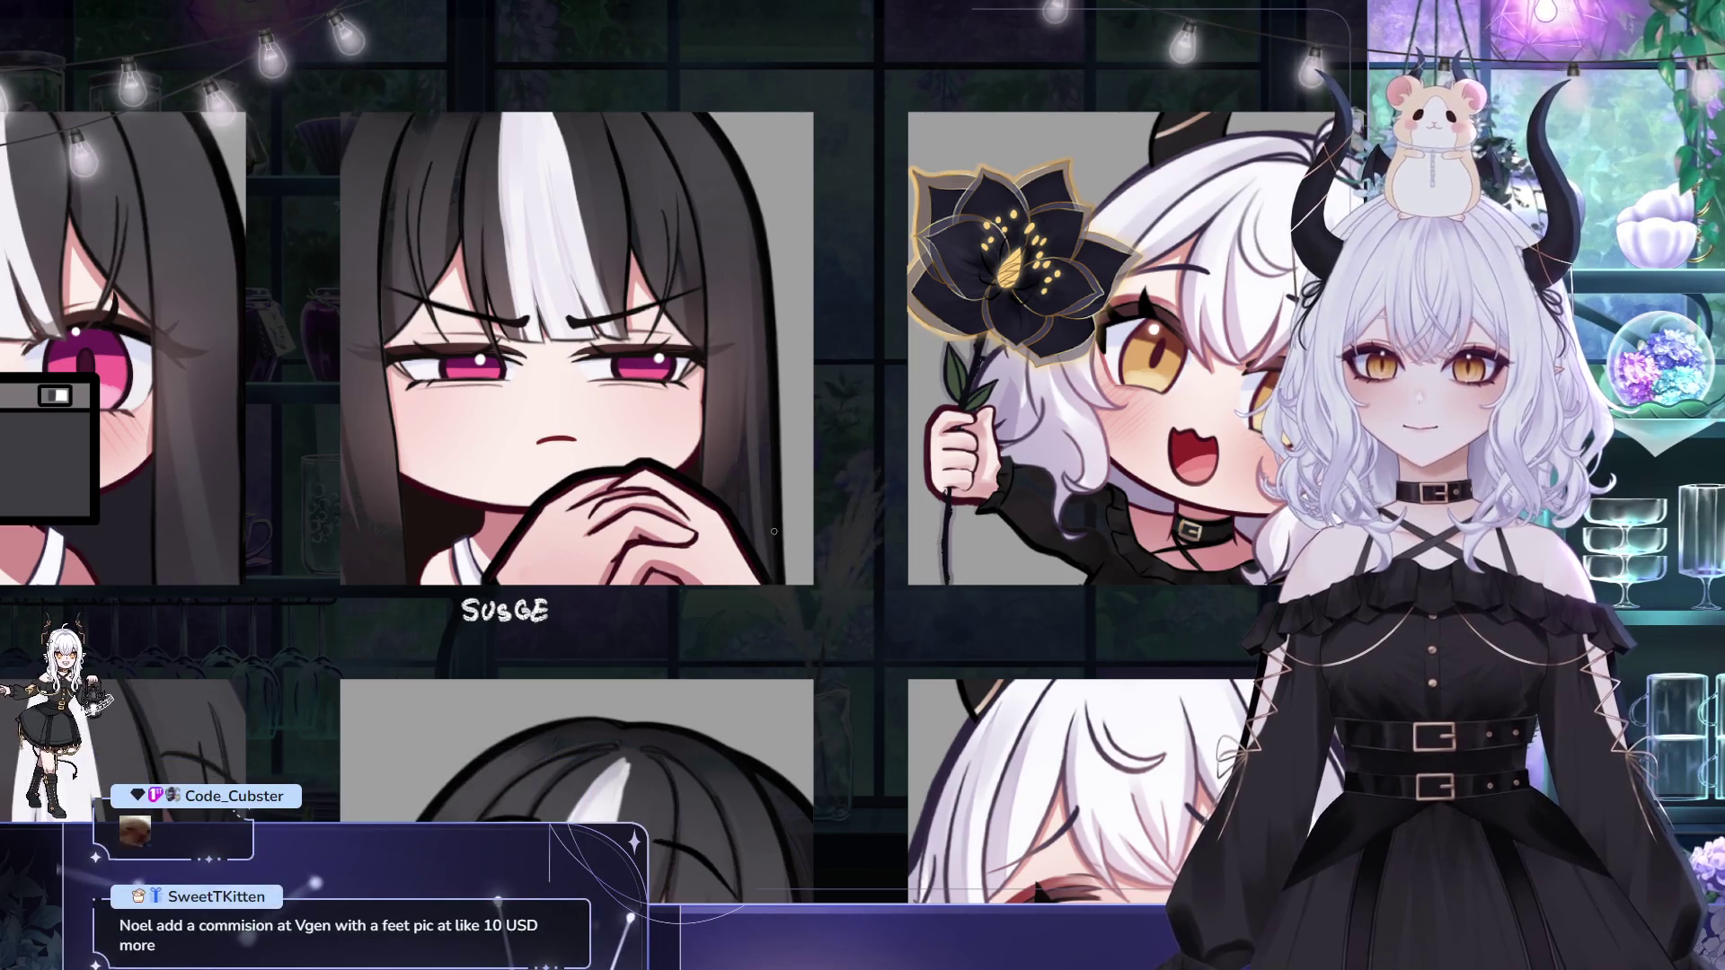
{"action": "mouse_move", "coordinate": [463, 359]}
{"action": "left_mouse_down"}
{"action": "mouse_move", "coordinate": [447, 379]}
{"action": "mouse_move", "coordinate": [478, 414]}
{"action": "left_mouse_up"}
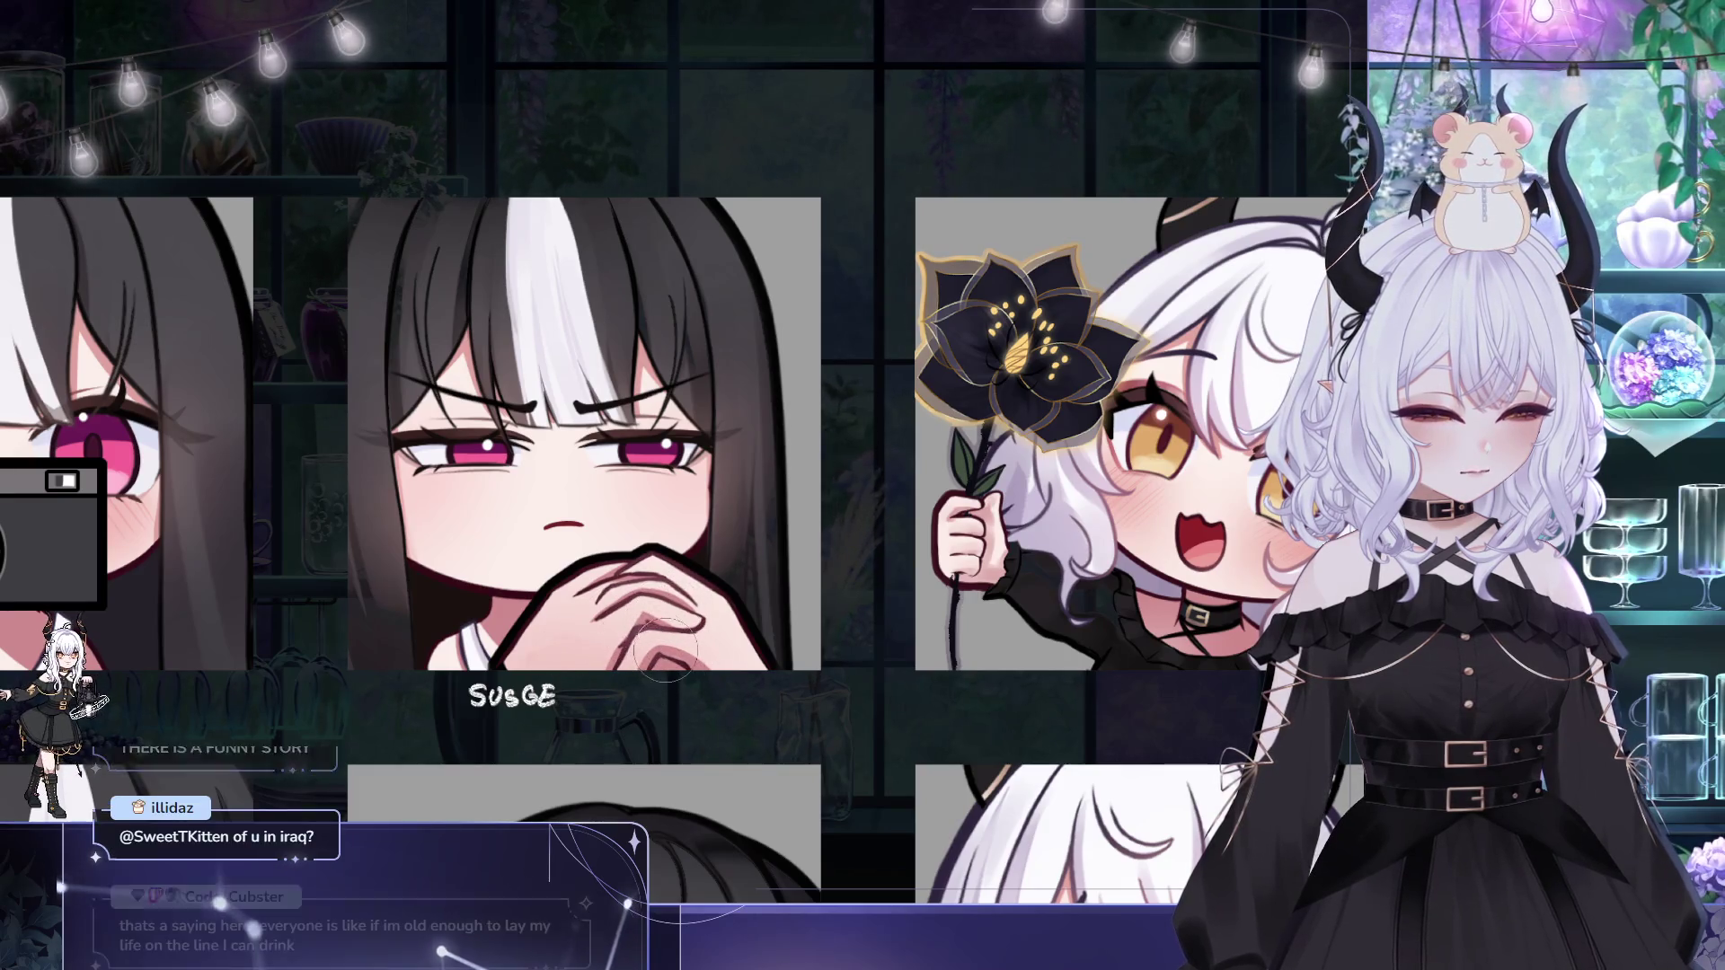
{"action": "left_click_drag", "start_coordinate": [746, 630], "coordinate": [685, 513]}
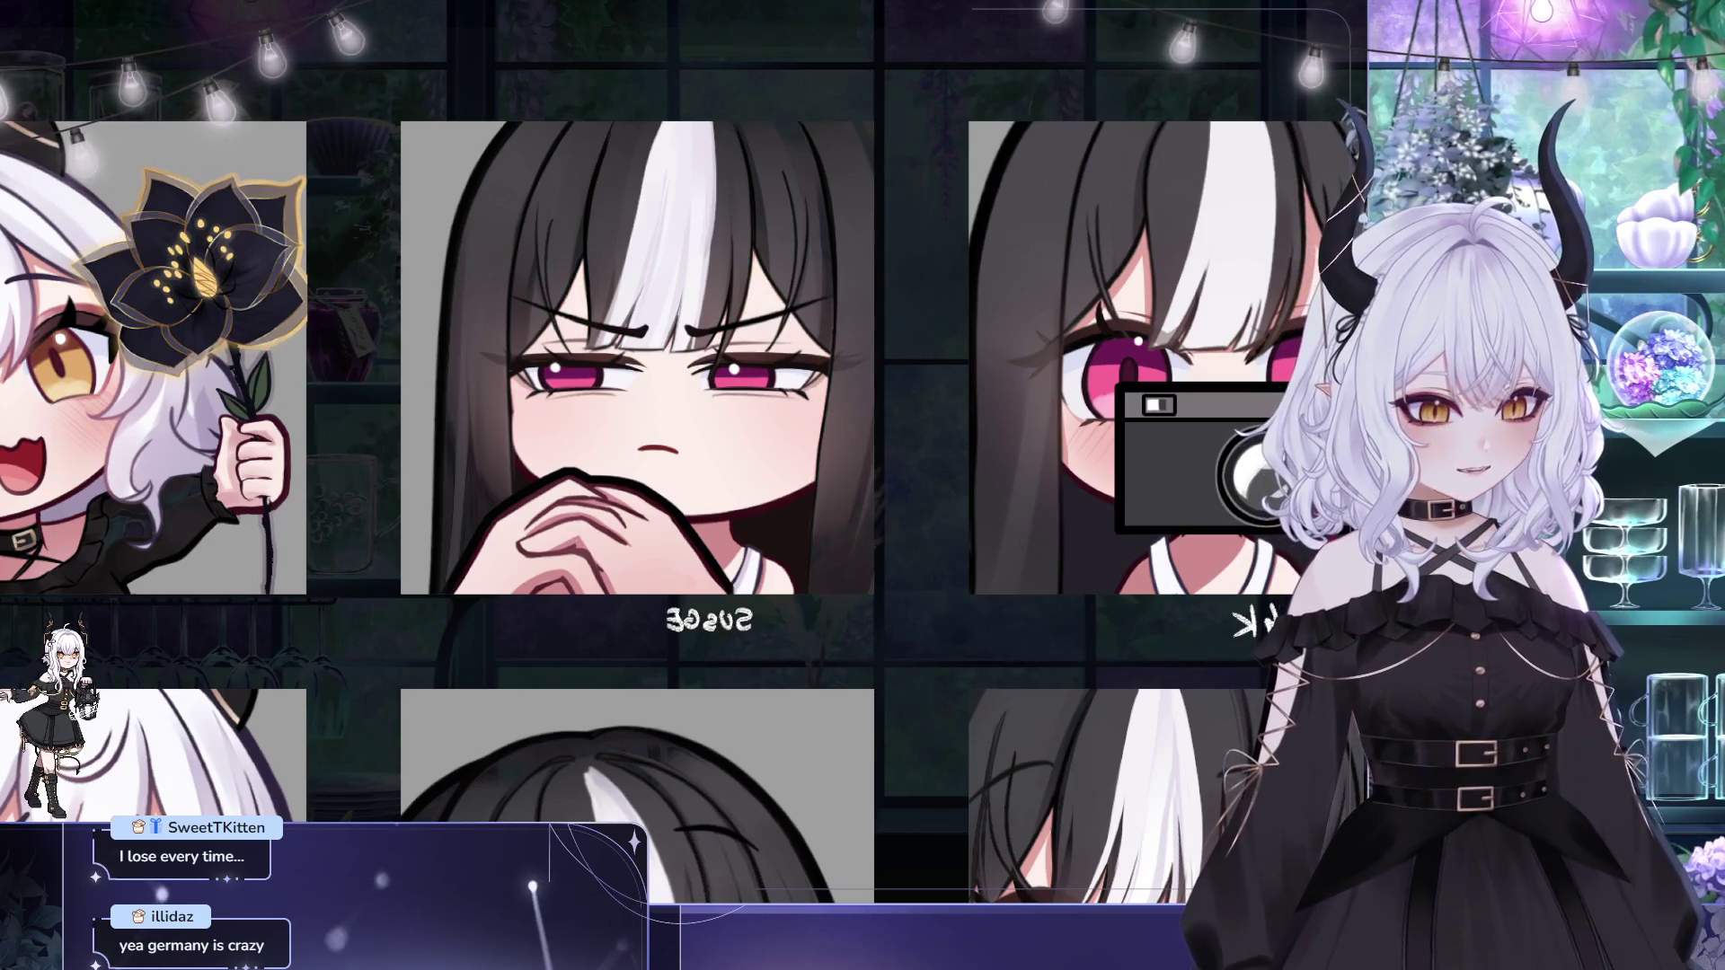
Step: Eyedrop a colour from the emote artwork for the yin-yang lens
{"action": "left_click", "coordinate": [762, 273]}
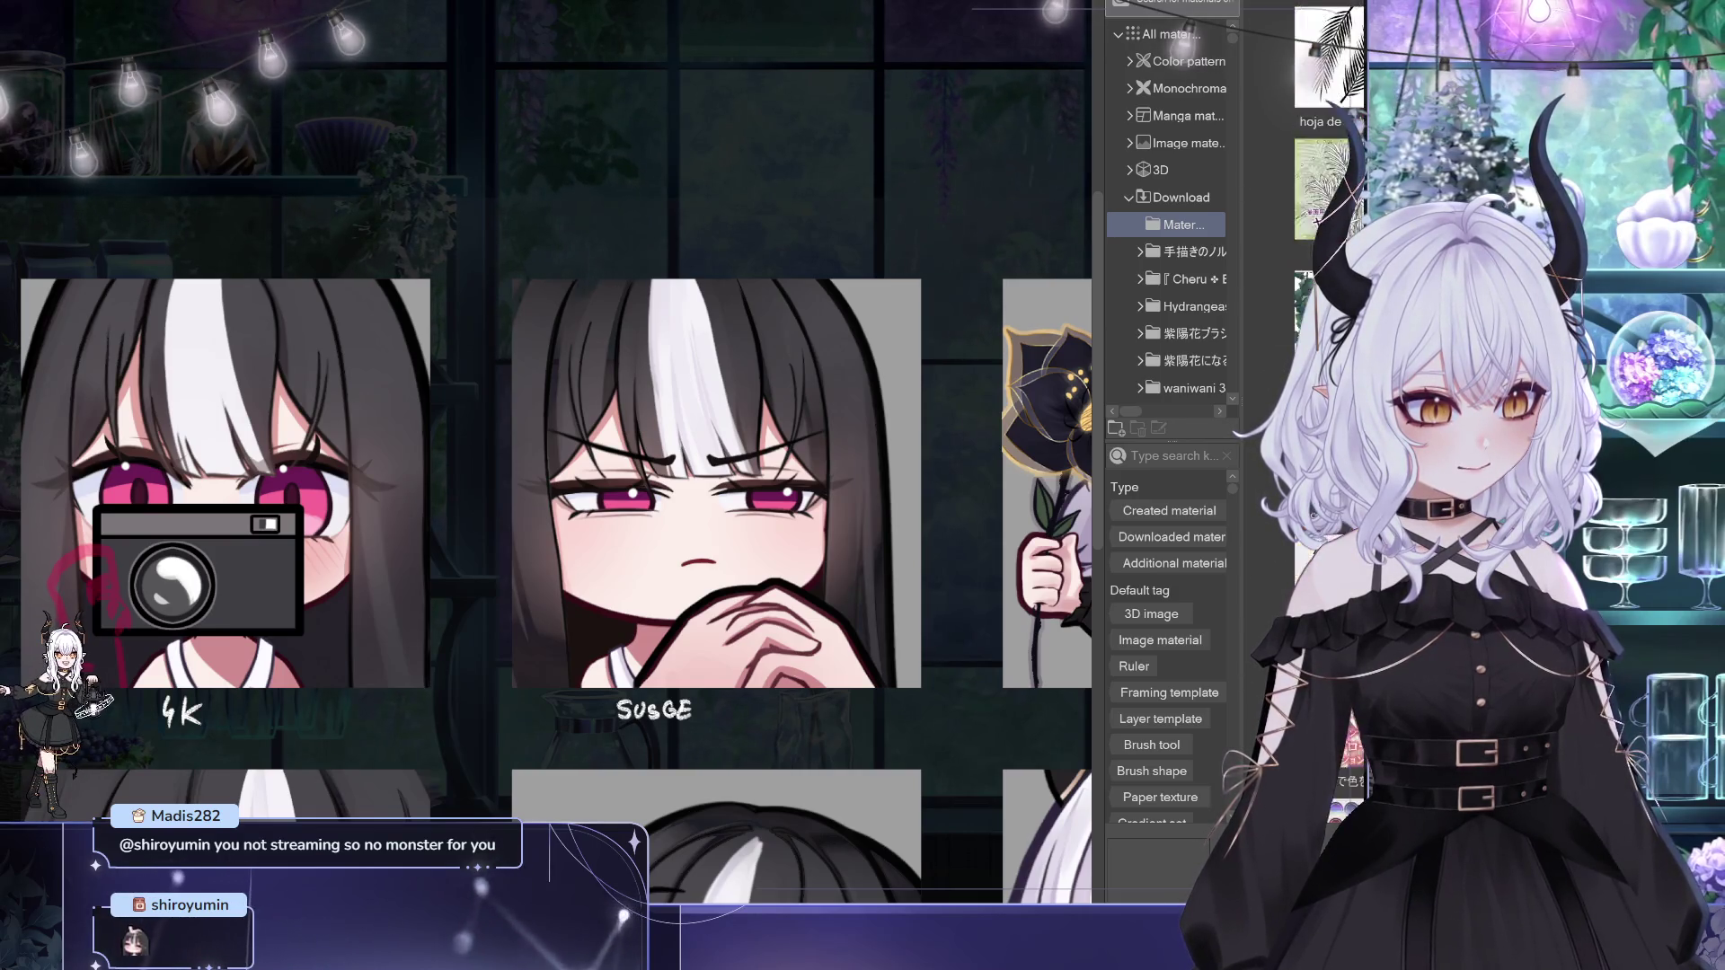
{"action": "scroll", "coordinate": [1328, 179], "scroll_direction": "down", "scroll_amount": 3}
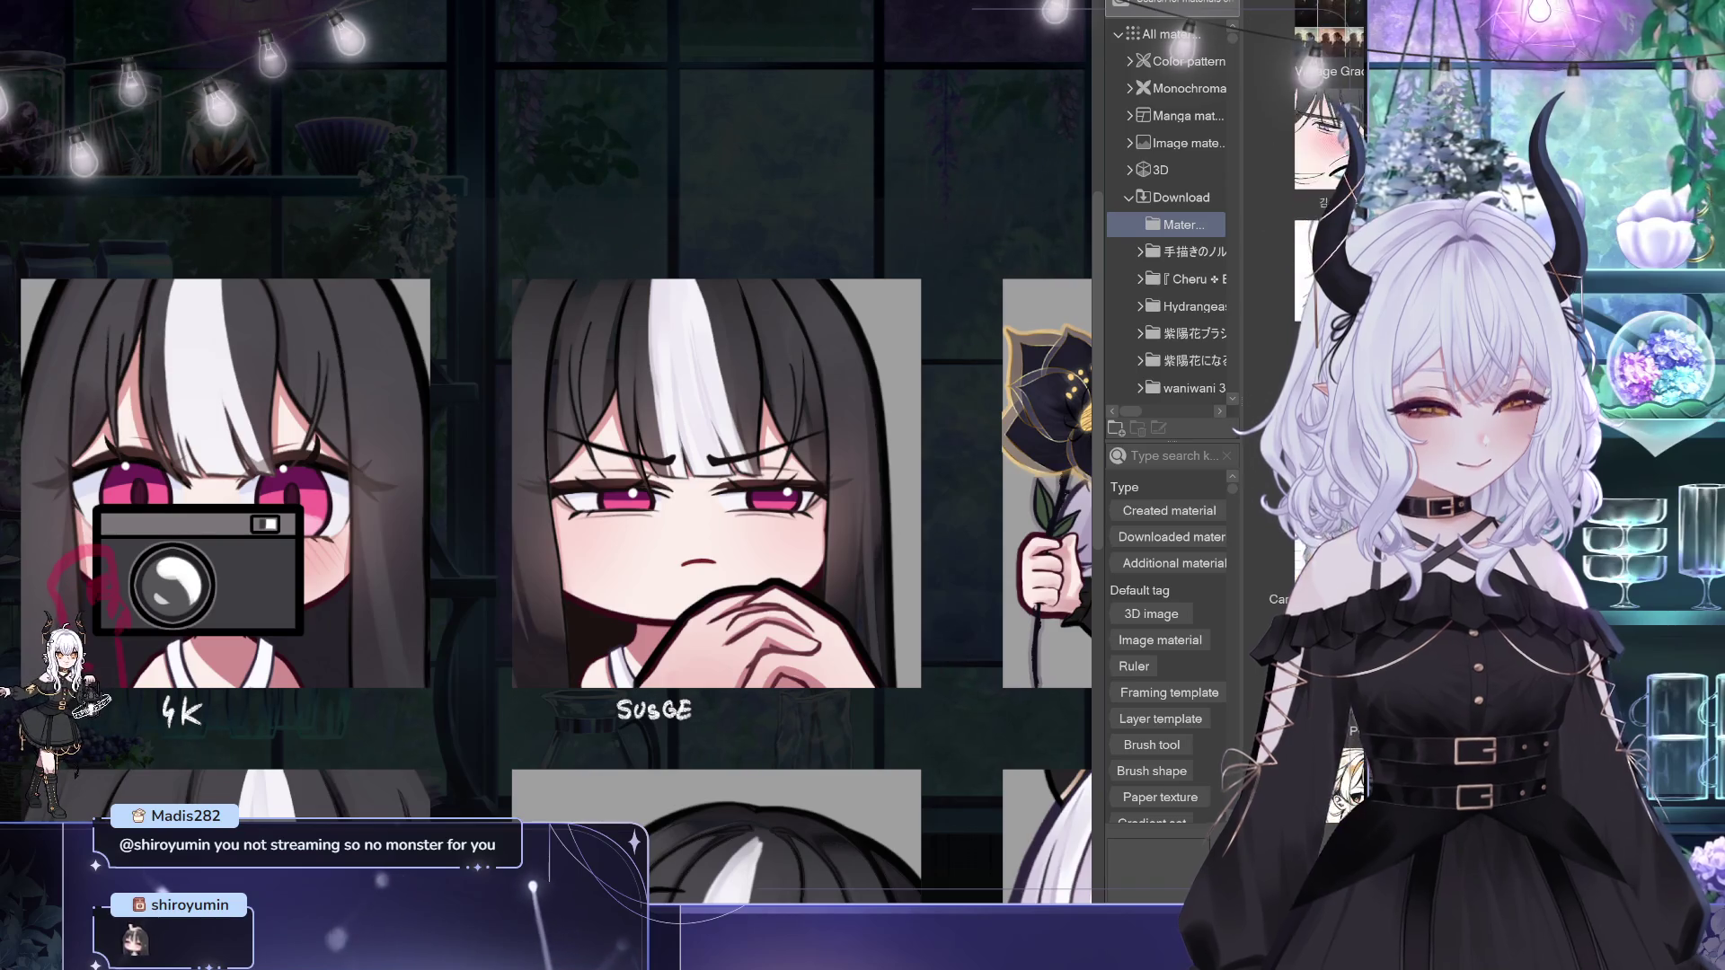
{"action": "scroll", "coordinate": [1328, 180], "scroll_direction": "down", "scroll_amount": 3}
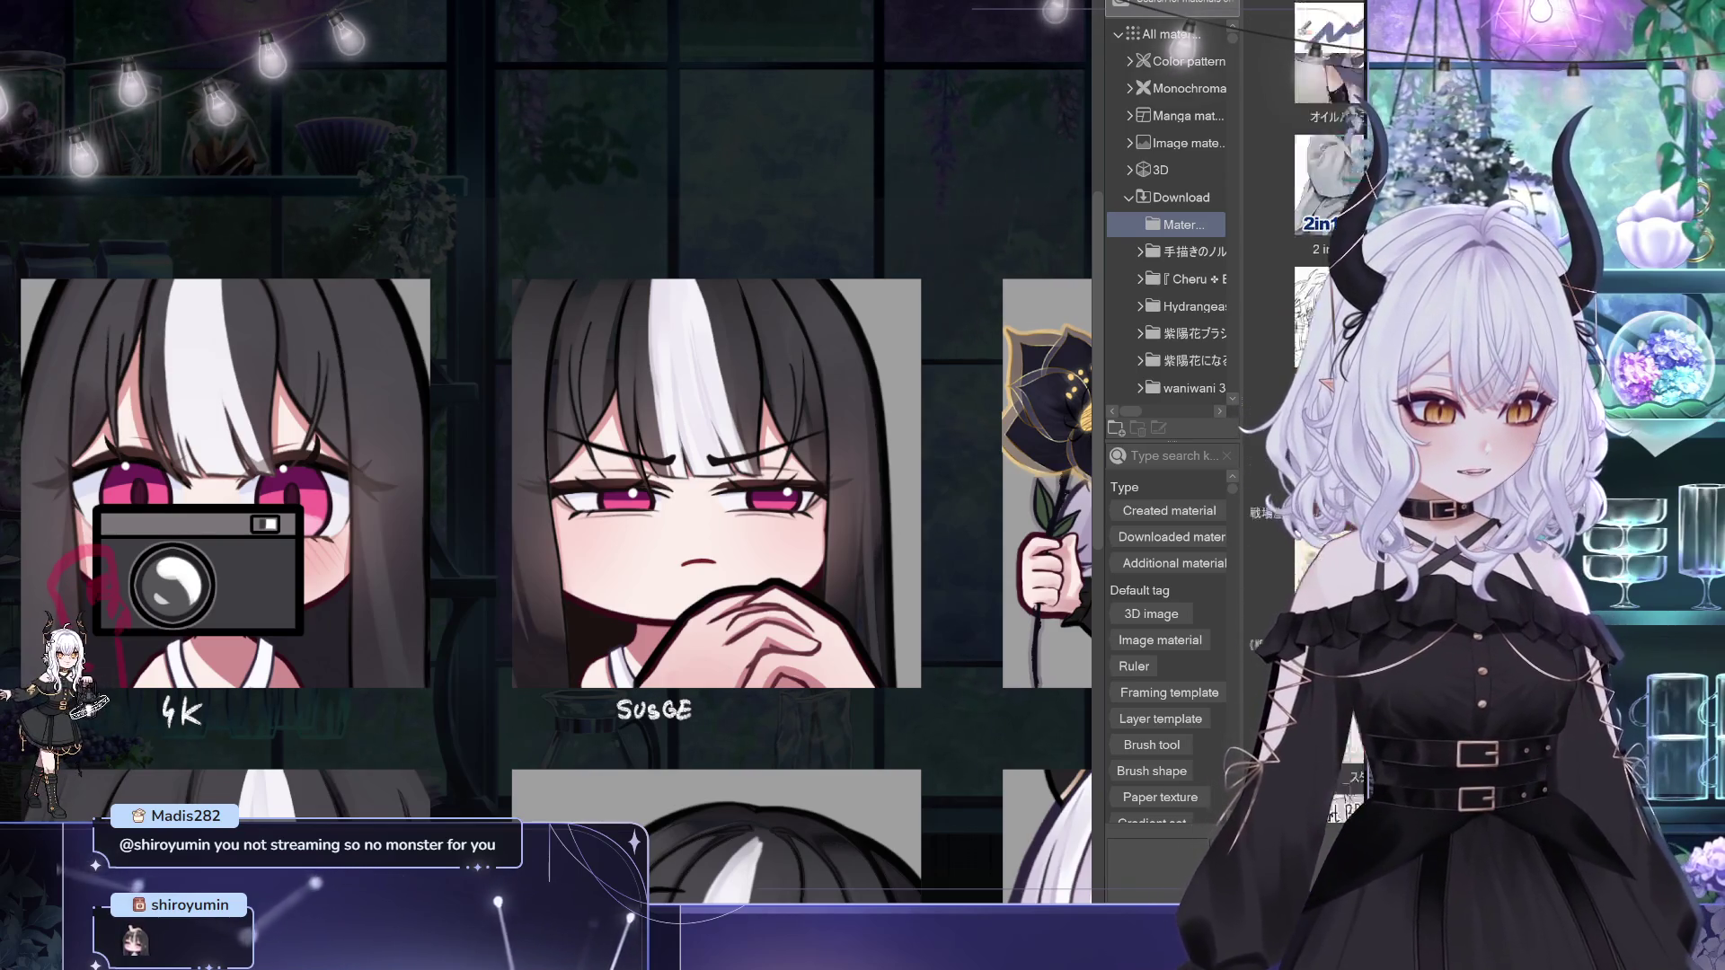
{"action": "scroll", "coordinate": [1327, 404], "scroll_direction": "down", "scroll_amount": 3}
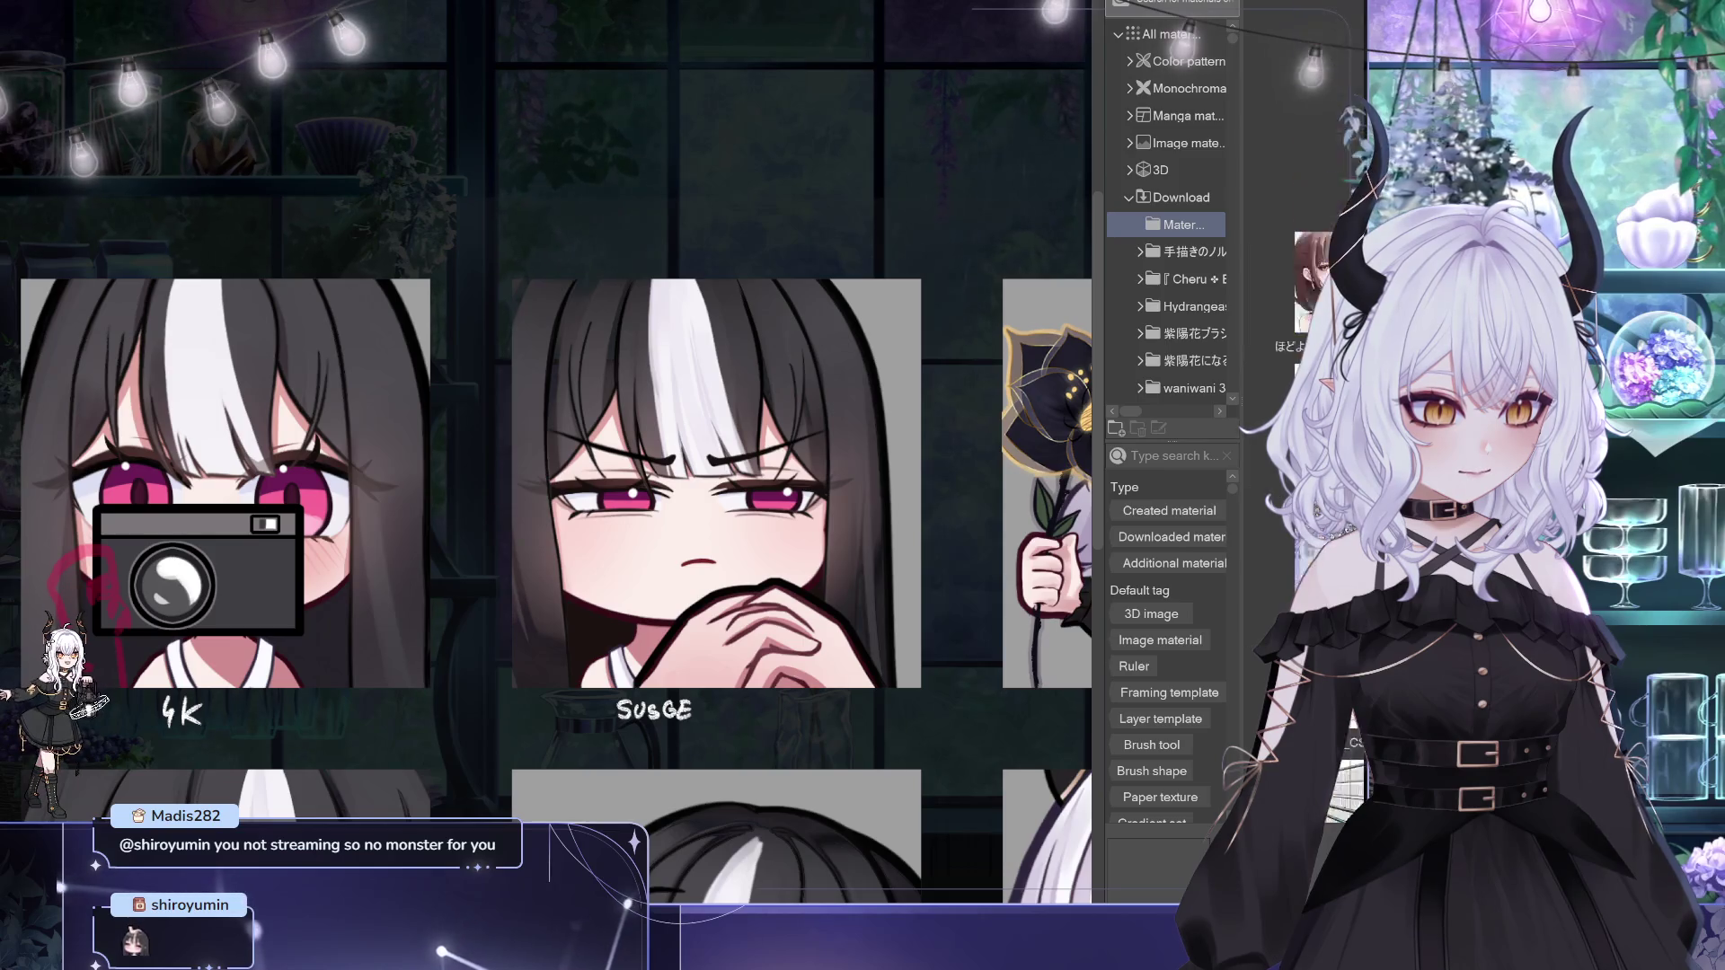
{"action": "scroll", "coordinate": [1328, 180], "scroll_direction": "down", "scroll_amount": 3}
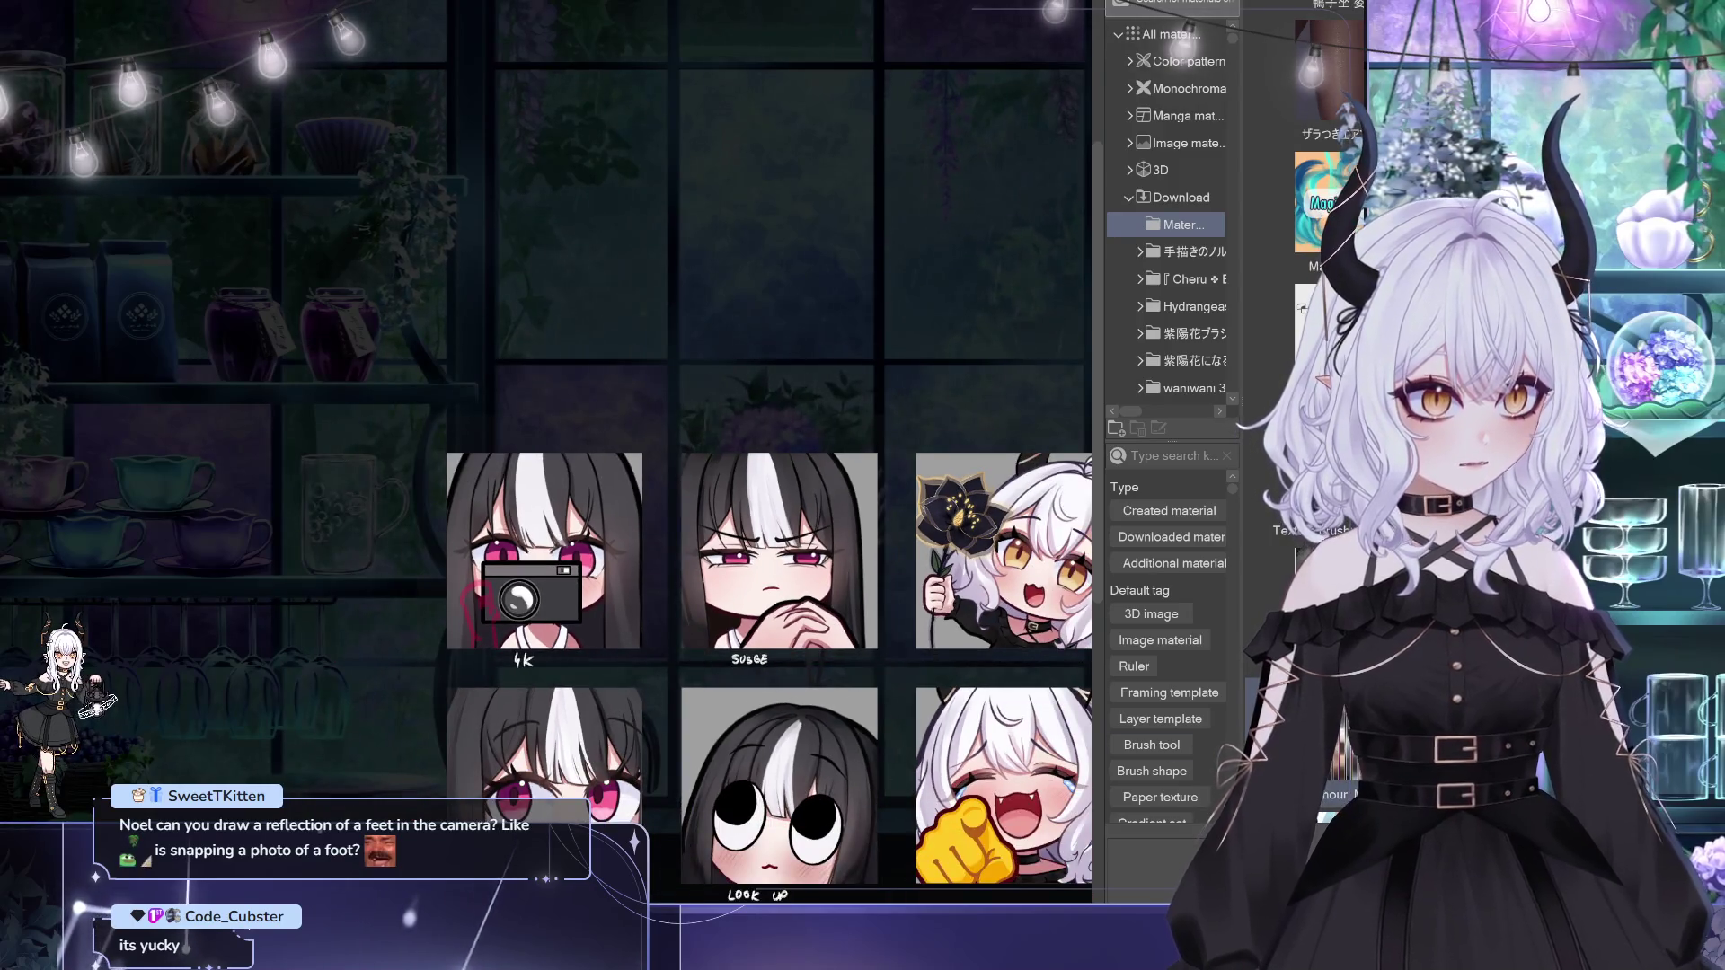
{"action": "scroll", "coordinate": [989, 545], "scroll_direction": "up", "scroll_amount": 1}
{"action": "scroll", "coordinate": [898, 539], "scroll_direction": "up", "scroll_amount": 1}
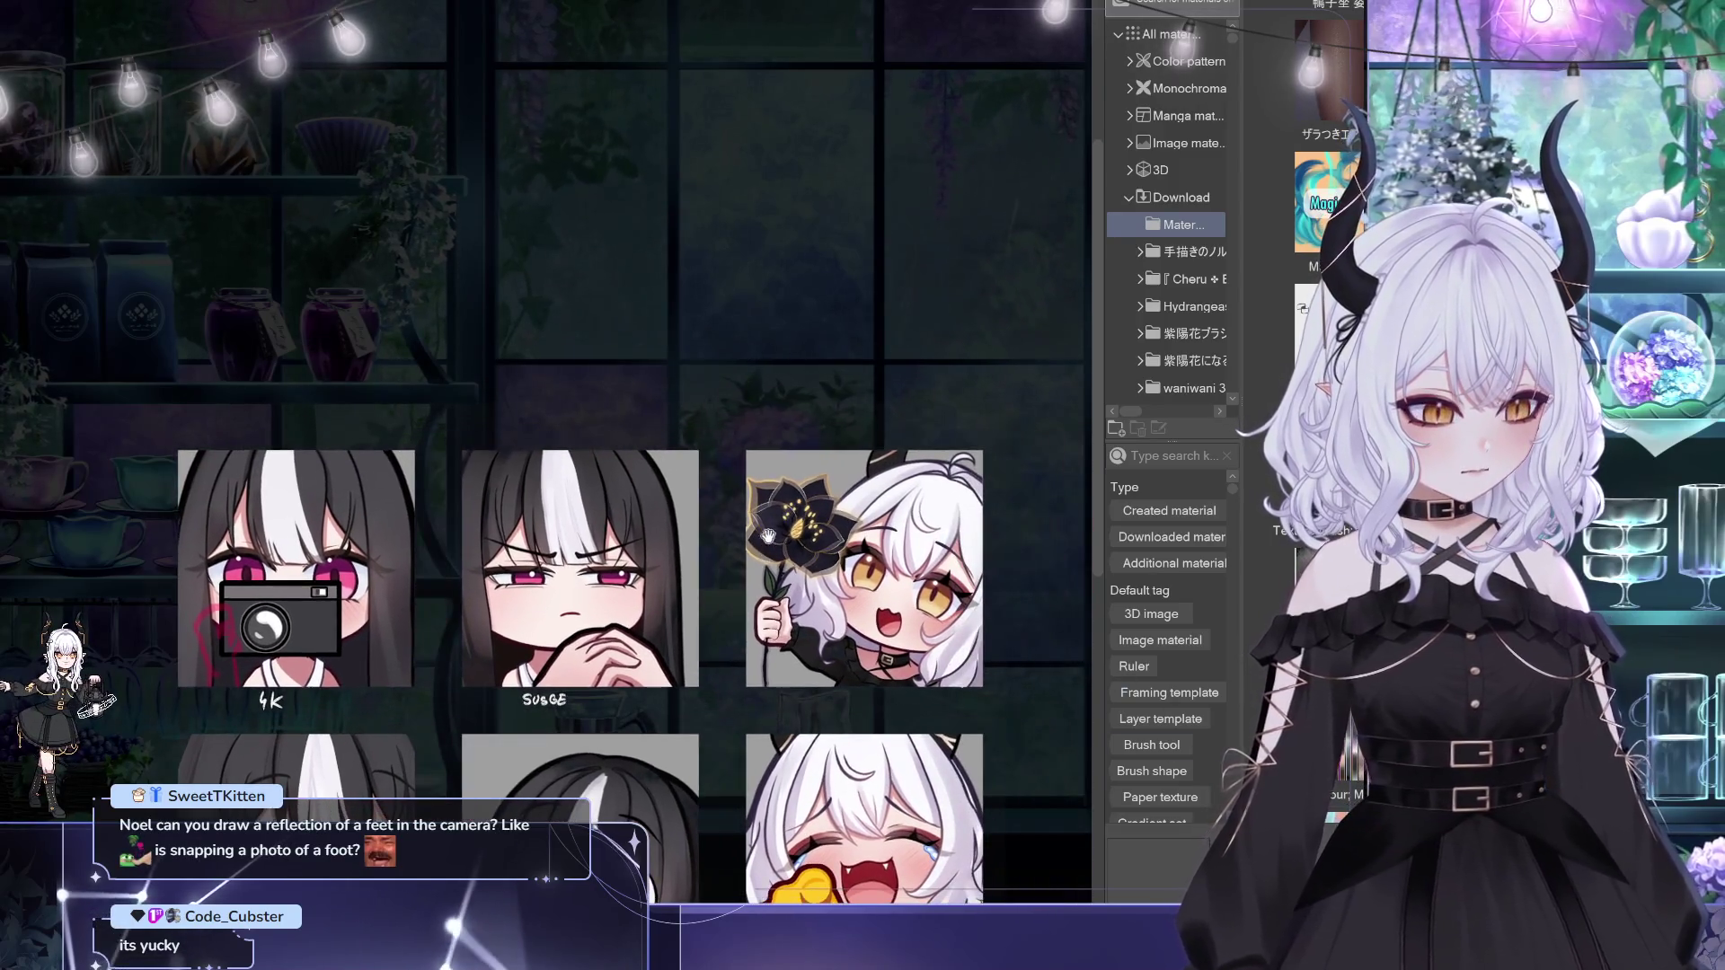
{"action": "scroll", "coordinate": [1272, 604], "scroll_direction": "down", "scroll_amount": 3}
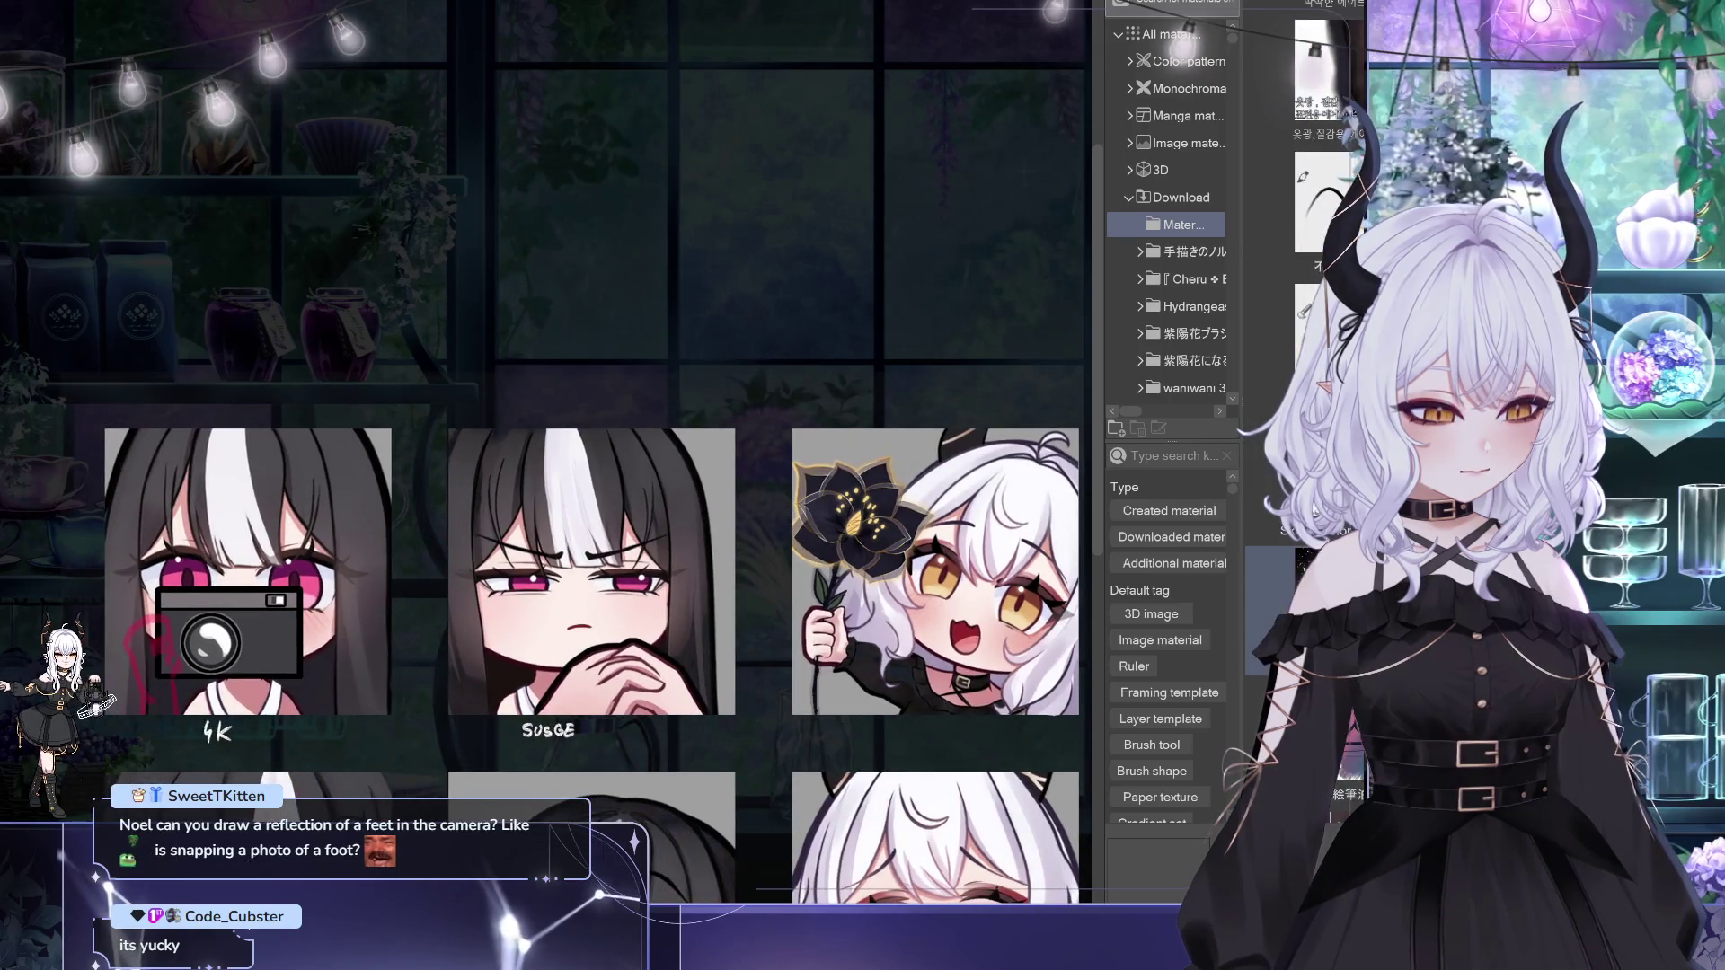
{"action": "scroll", "coordinate": [1303, 360], "scroll_direction": "down", "scroll_amount": 3}
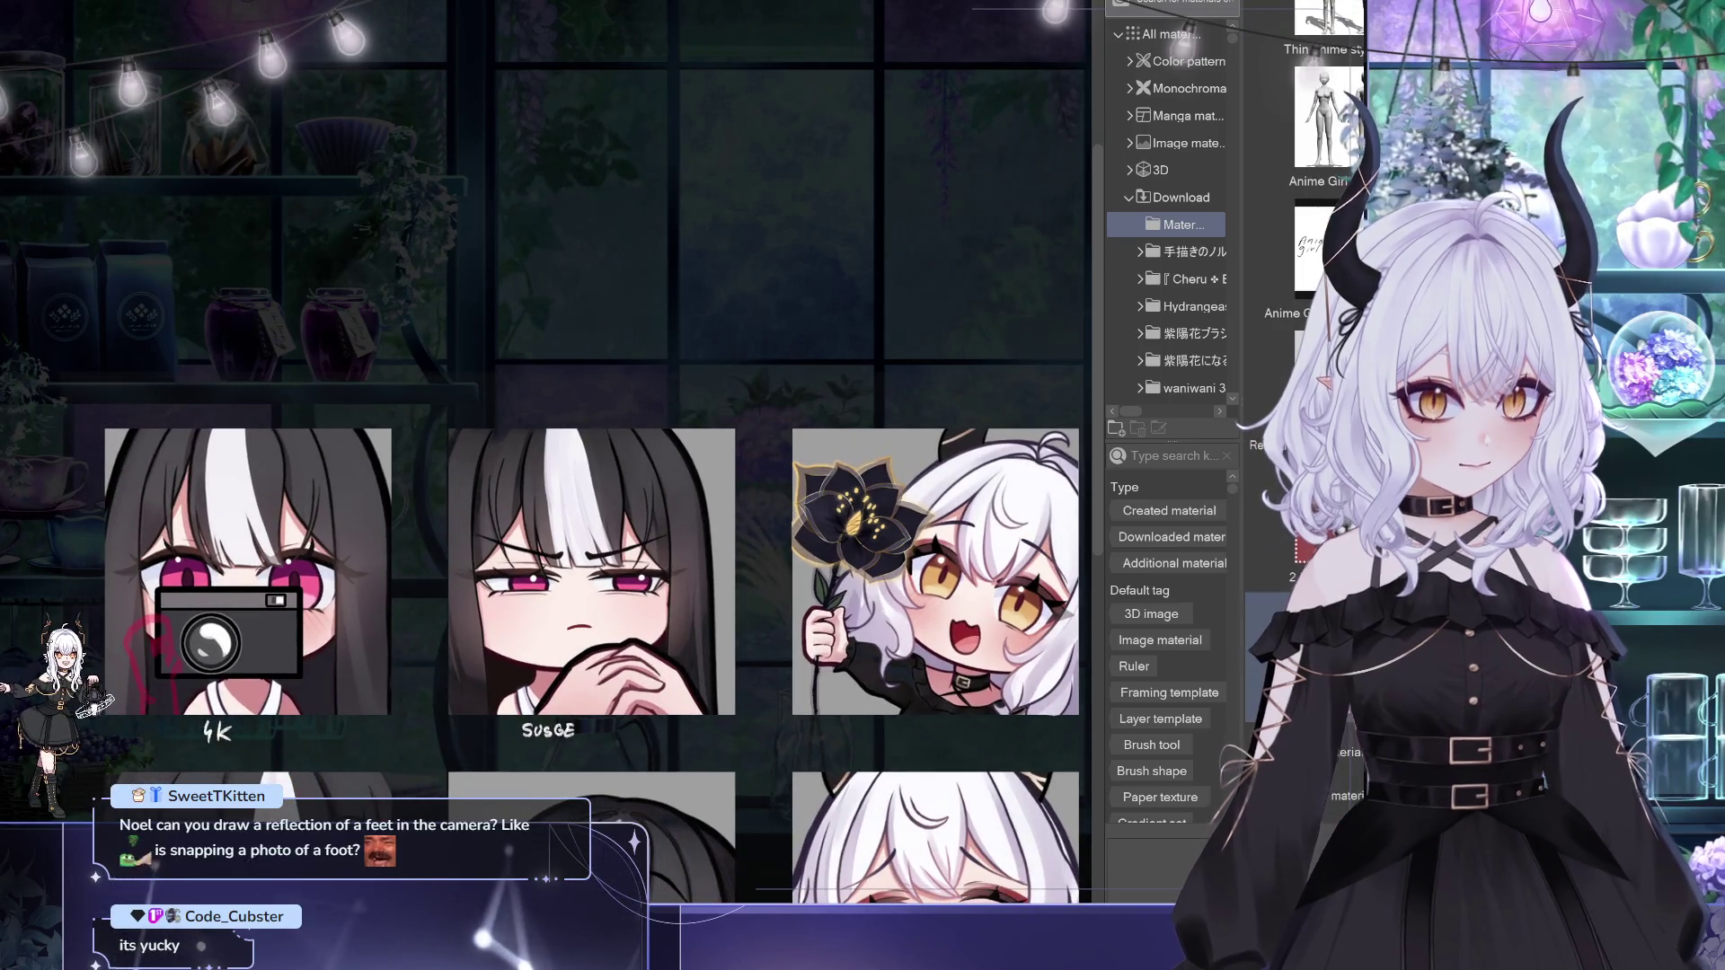
{"action": "scroll", "coordinate": [1320, 135], "scroll_direction": "down", "scroll_amount": 3}
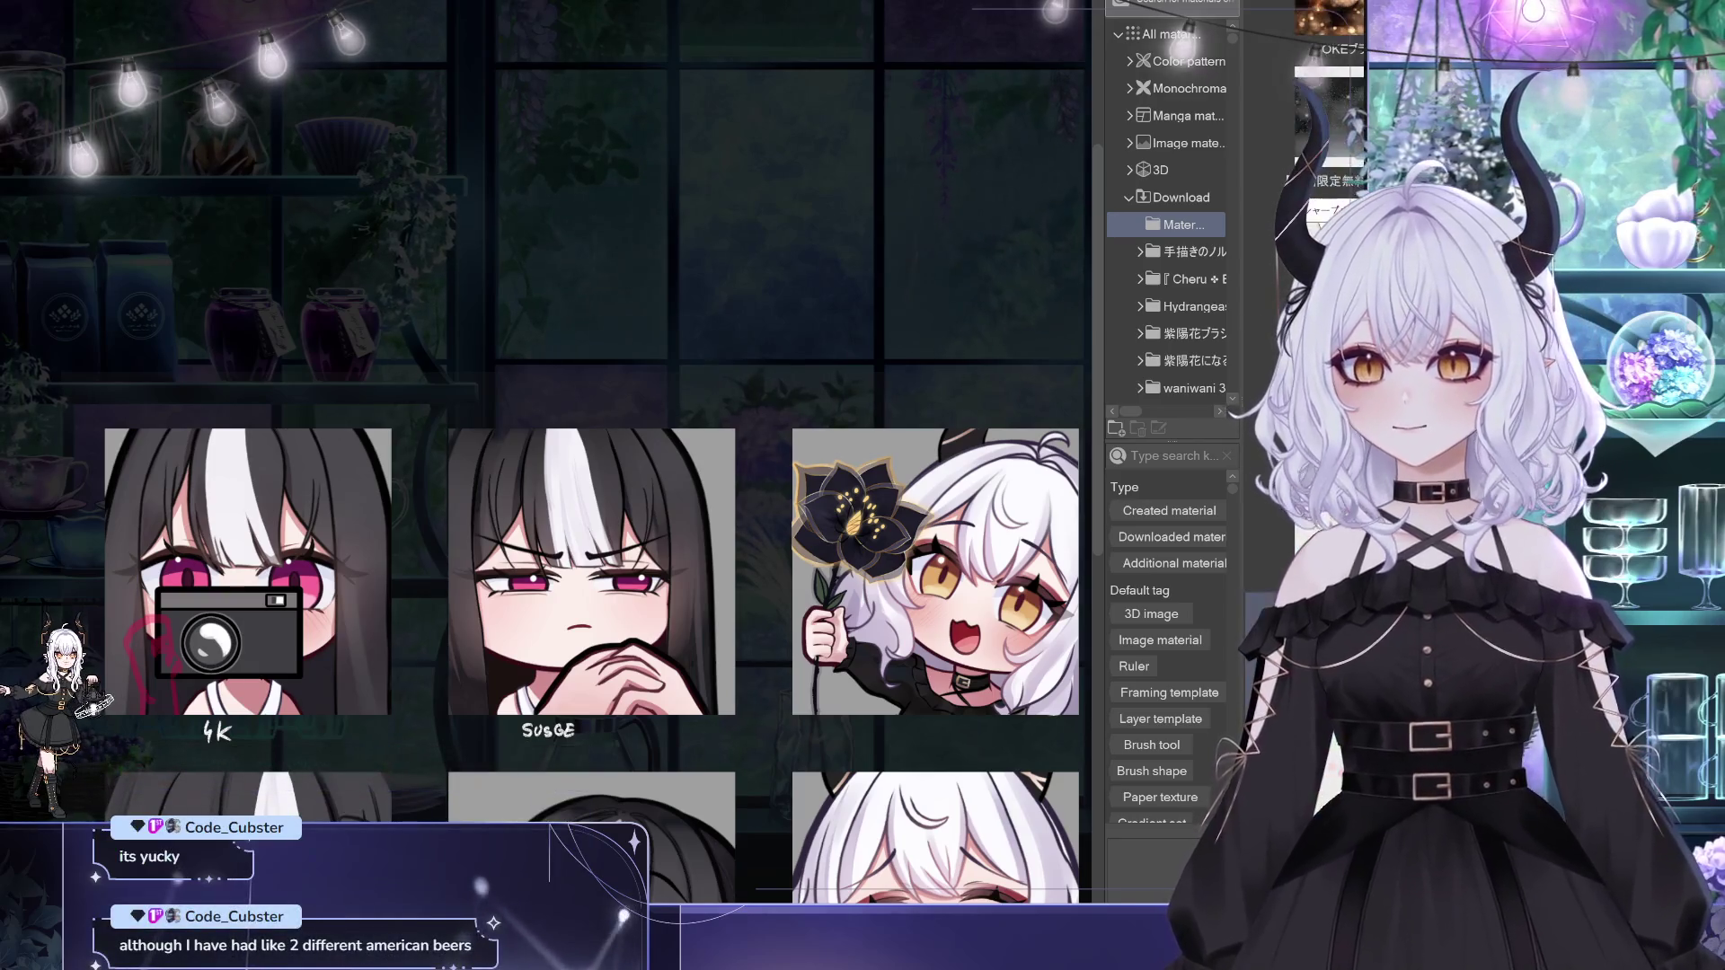
{"action": "scroll", "coordinate": [1330, 108], "scroll_direction": "down", "scroll_amount": 3}
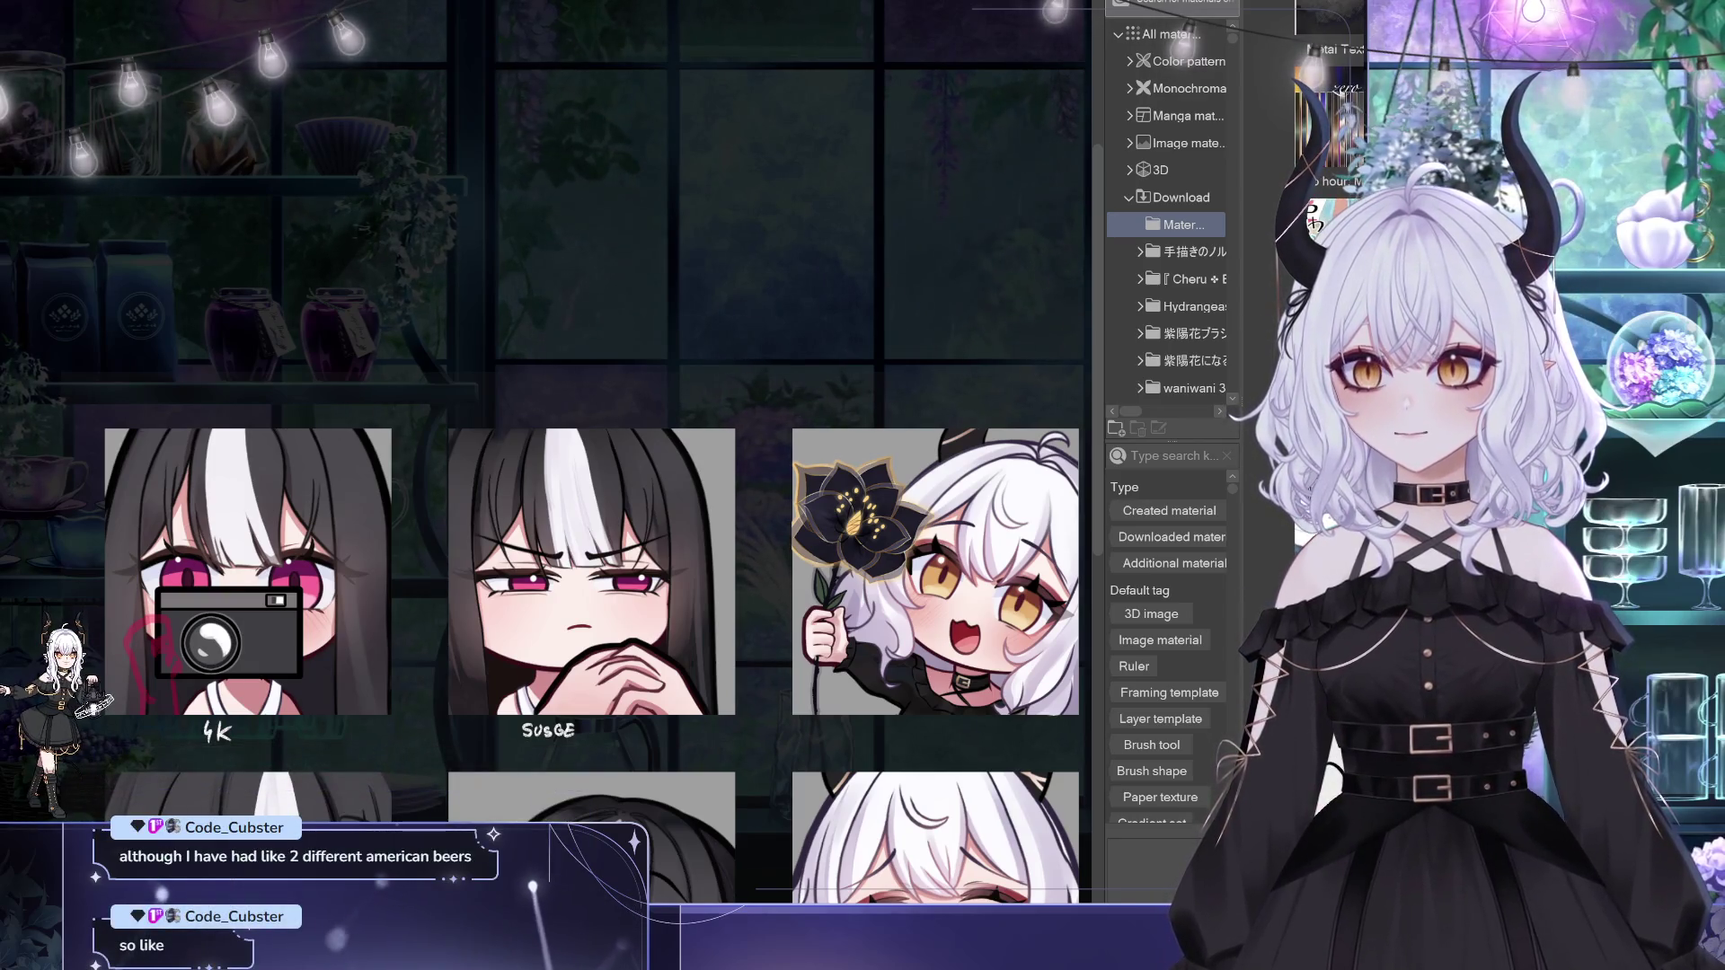
{"action": "scroll", "coordinate": [1329, 134], "scroll_direction": "down", "scroll_amount": 3}
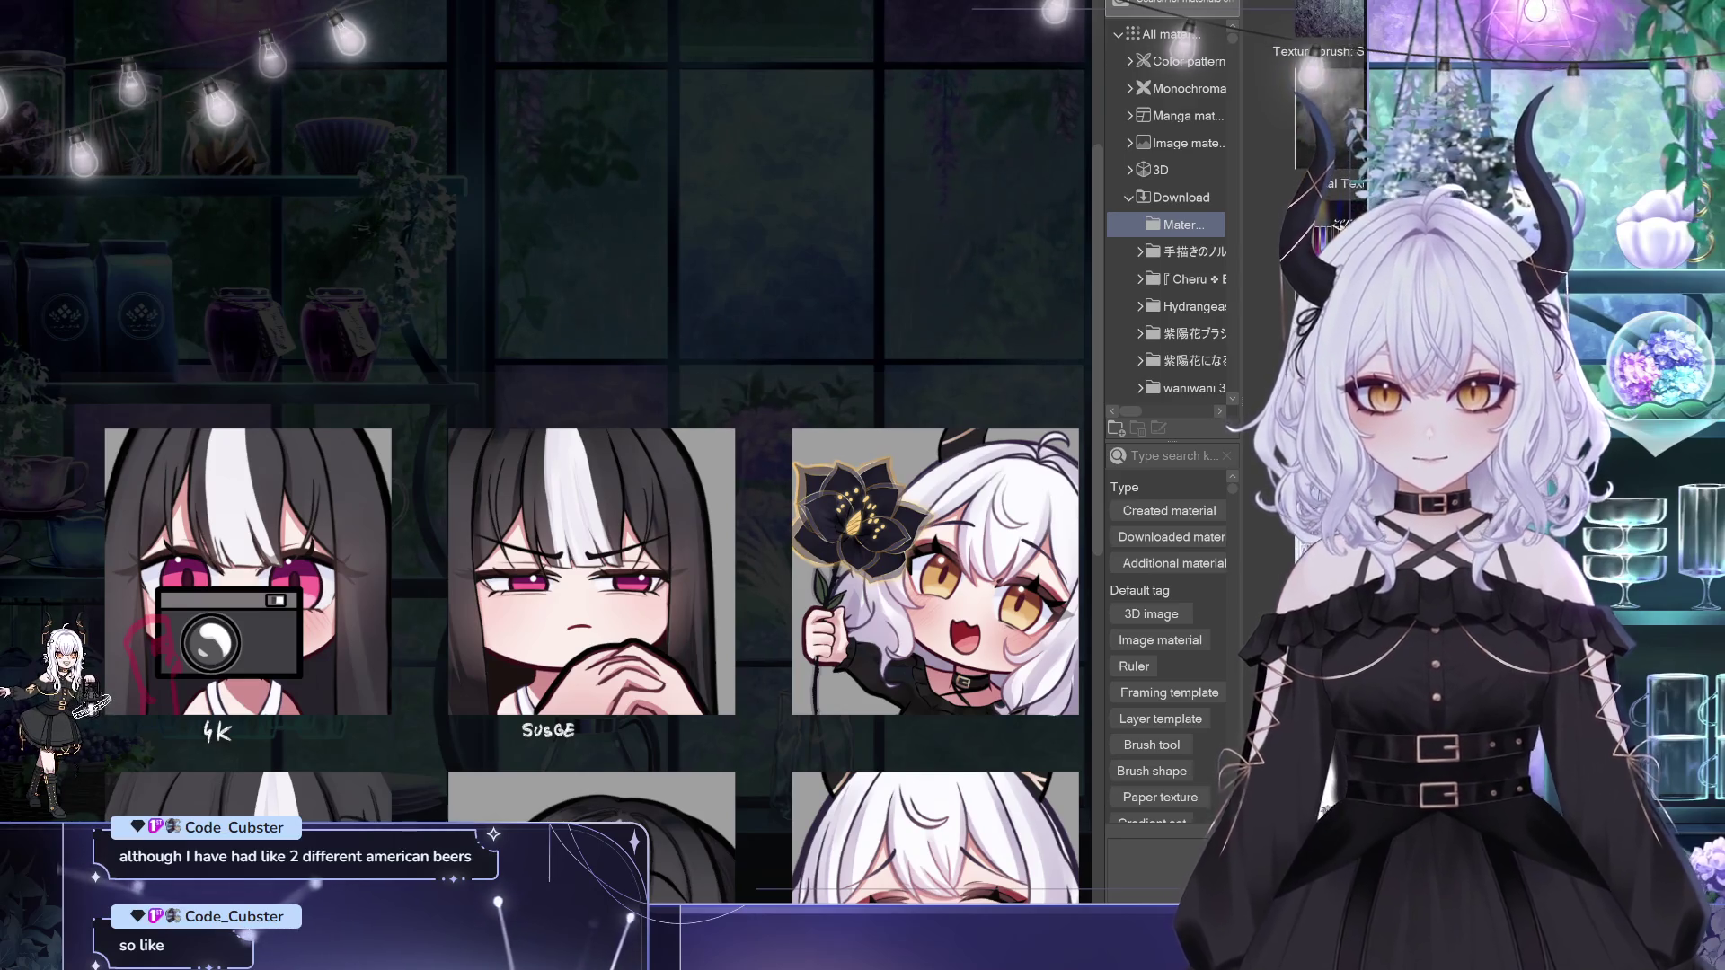
{"action": "scroll", "coordinate": [1329, 135], "scroll_direction": "down", "scroll_amount": 3}
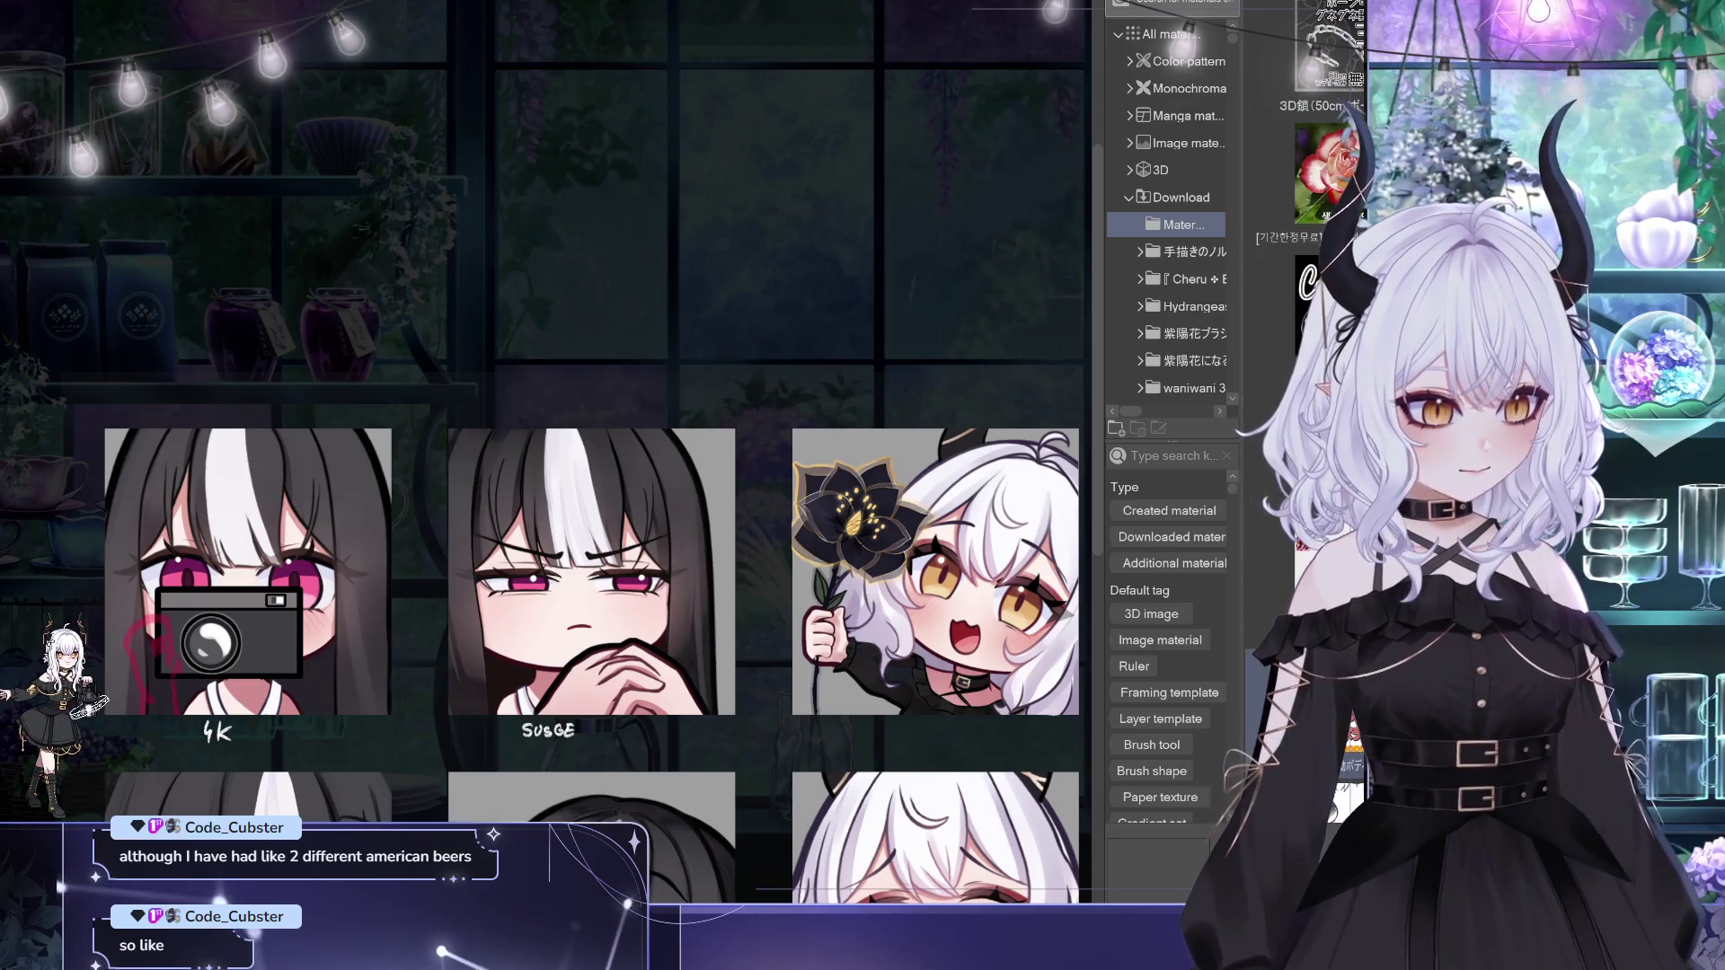
{"action": "scroll", "coordinate": [1330, 135], "scroll_direction": "down", "scroll_amount": 3}
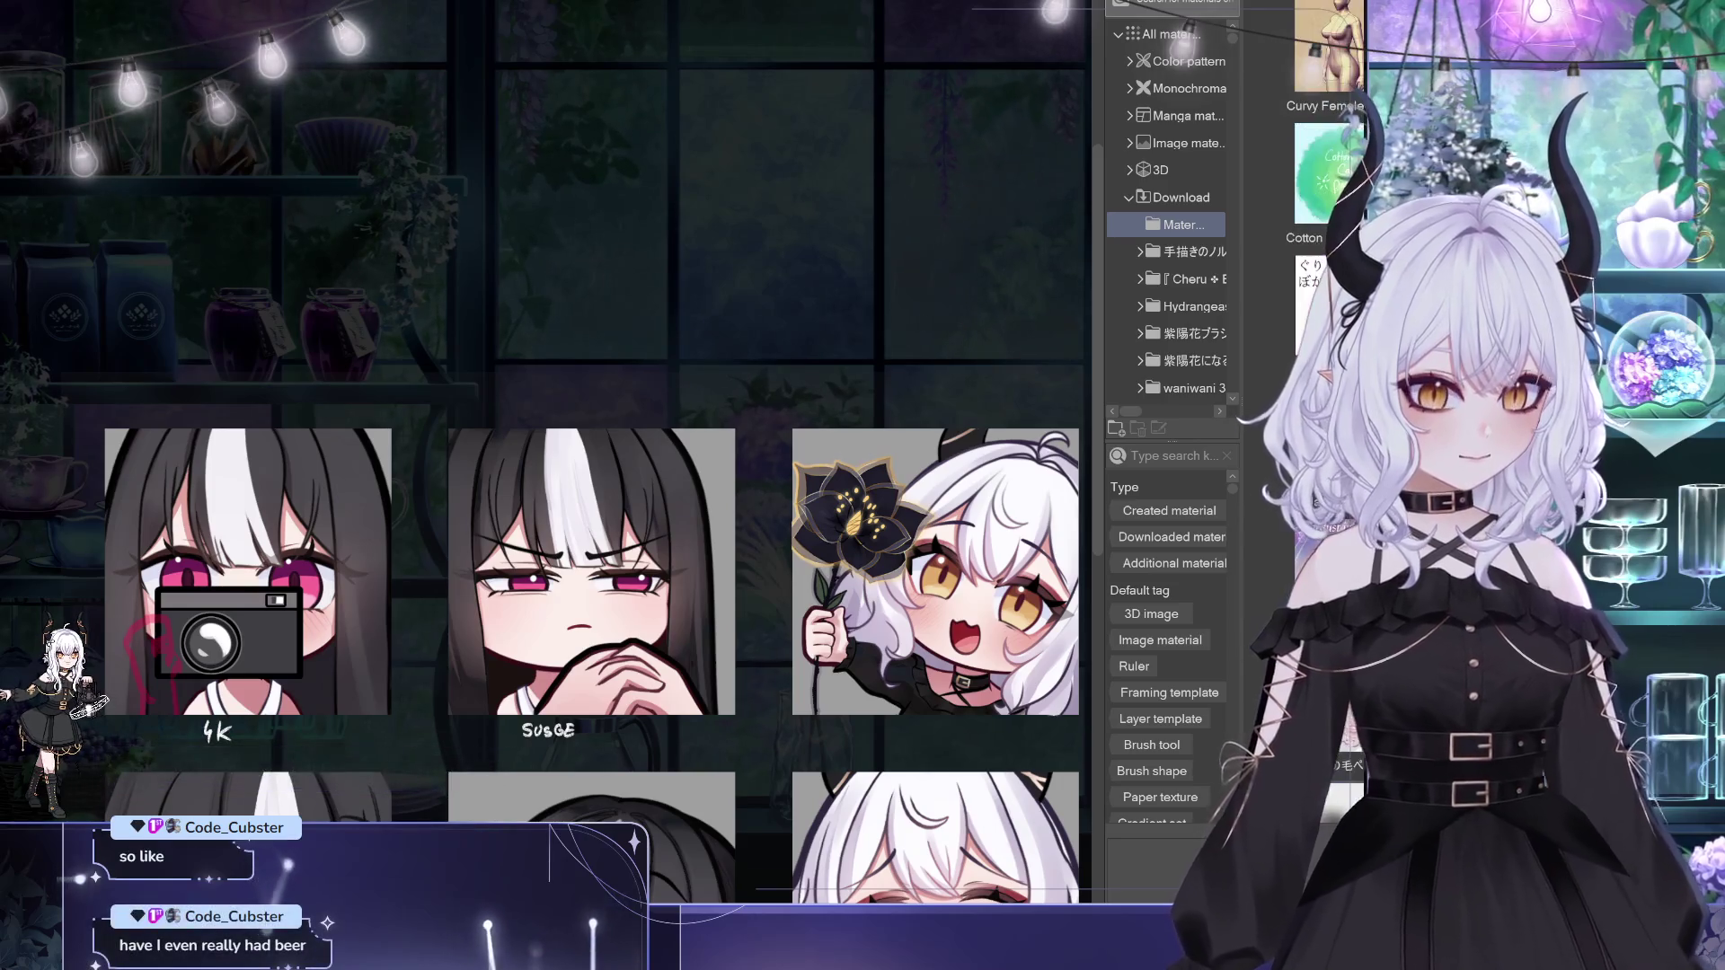
{"action": "scroll", "coordinate": [1329, 135], "scroll_direction": "down", "scroll_amount": 3}
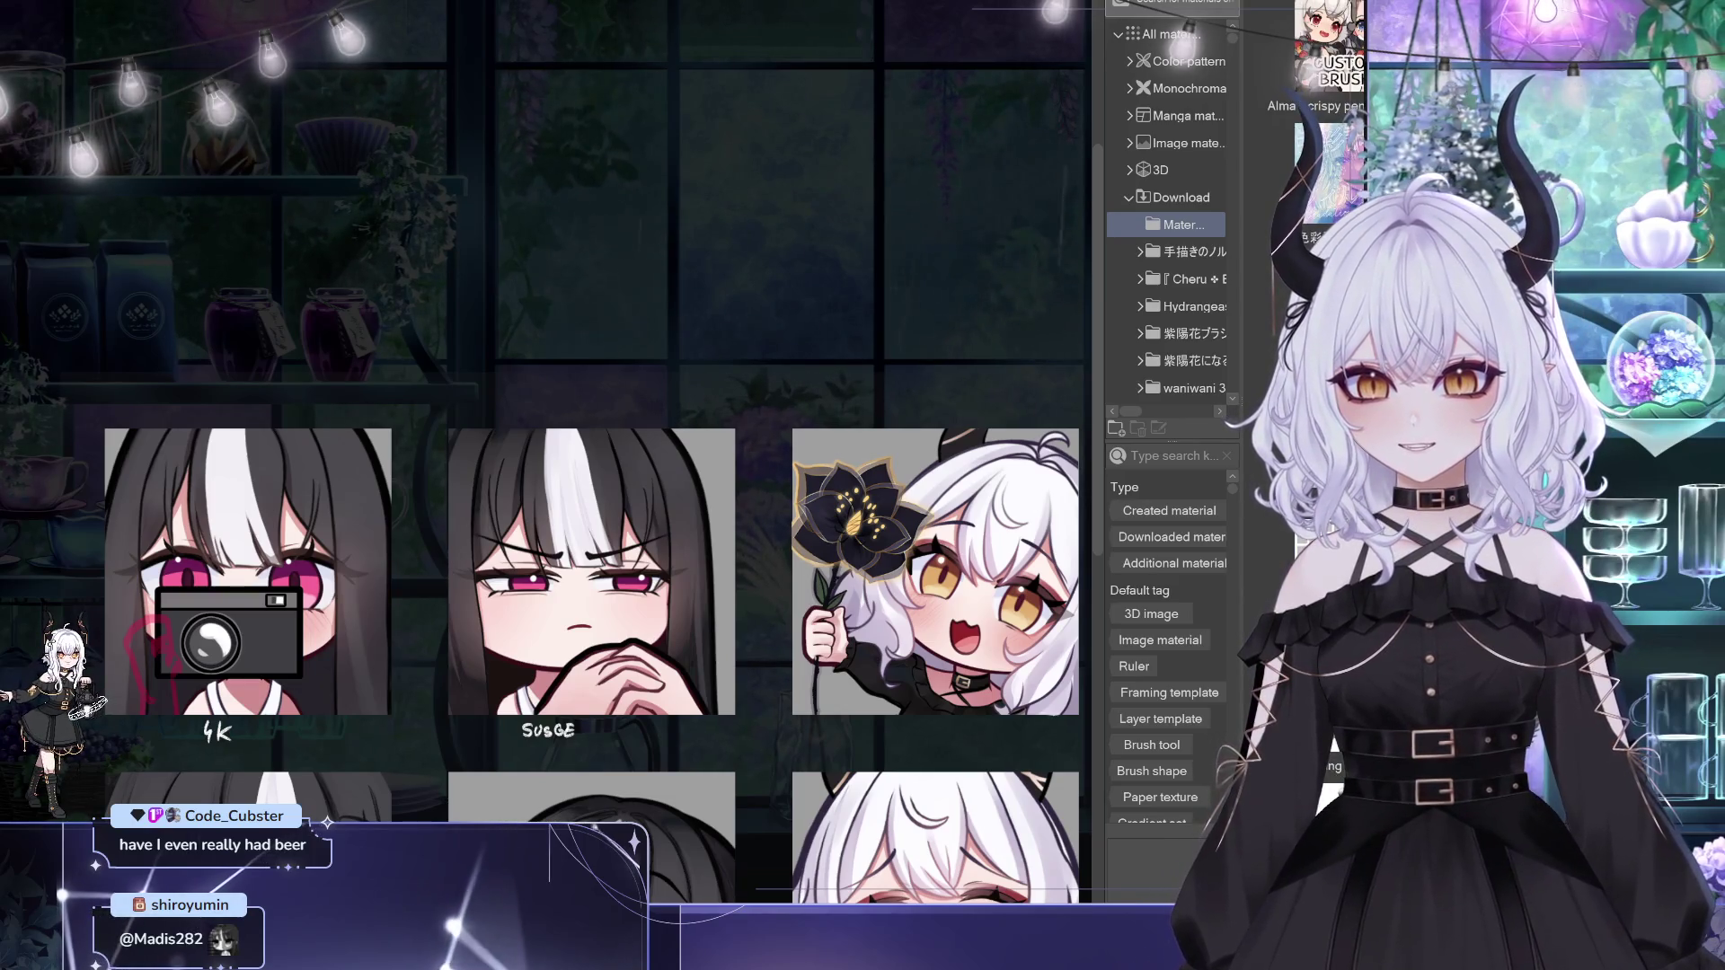
{"action": "scroll", "coordinate": [1329, 135], "scroll_direction": "down", "scroll_amount": 3}
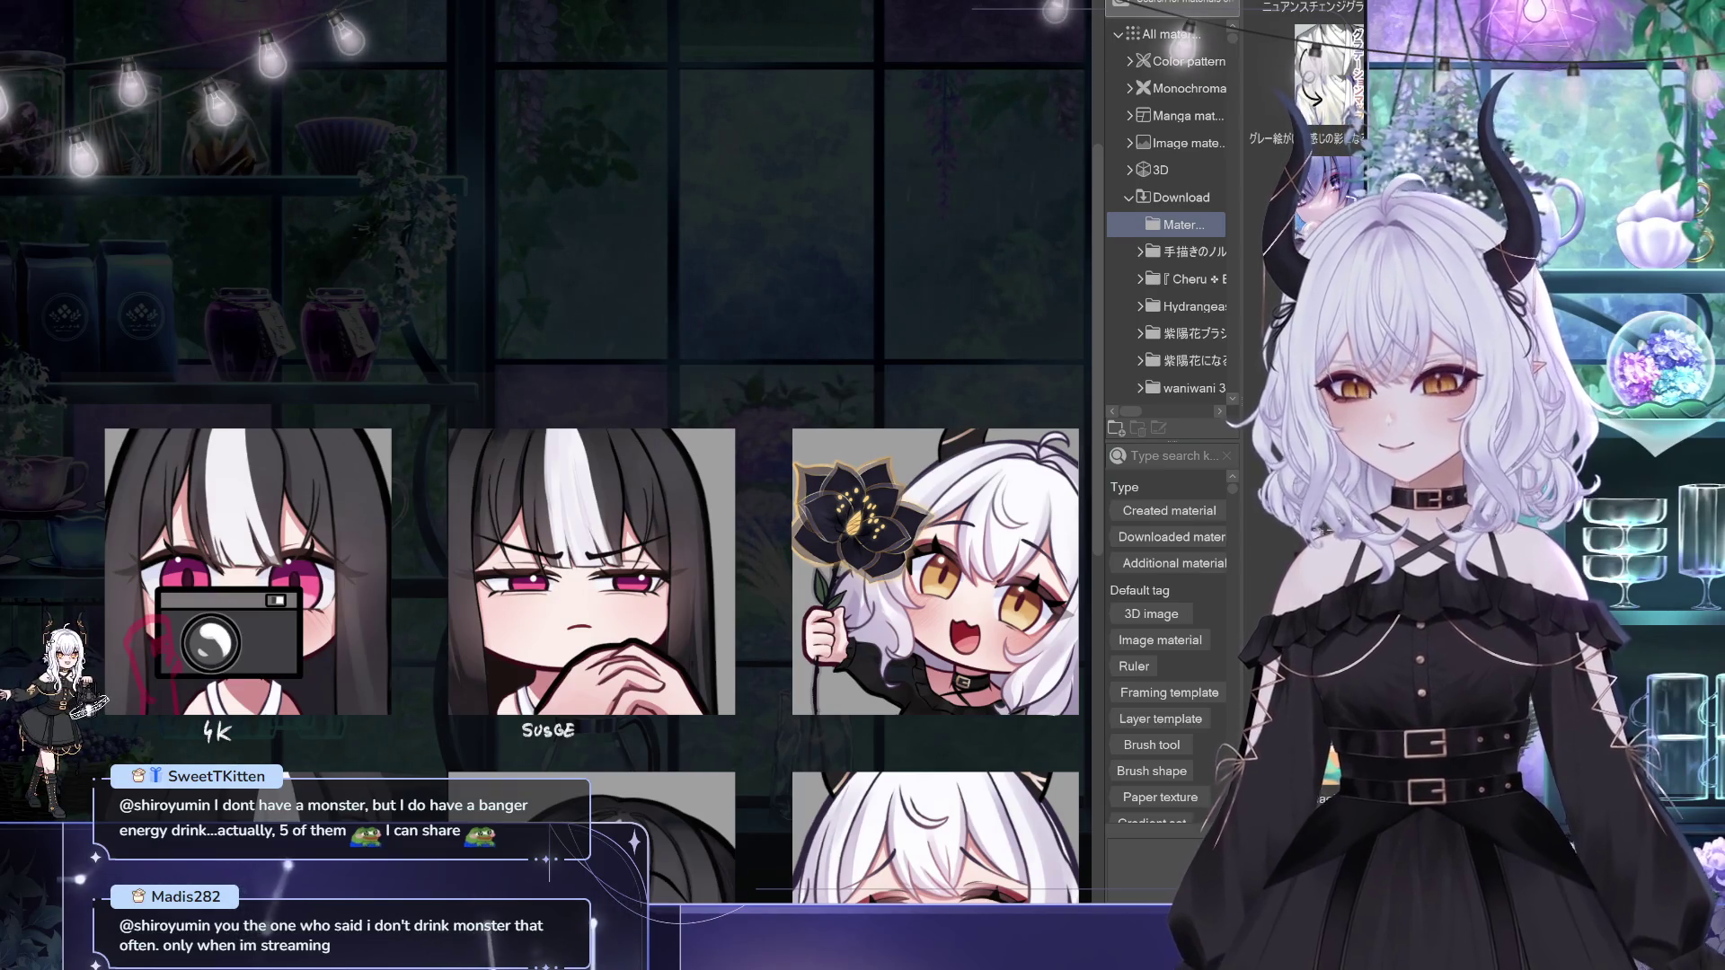
{"action": "scroll", "coordinate": [1321, 269], "scroll_direction": "down", "scroll_amount": 5}
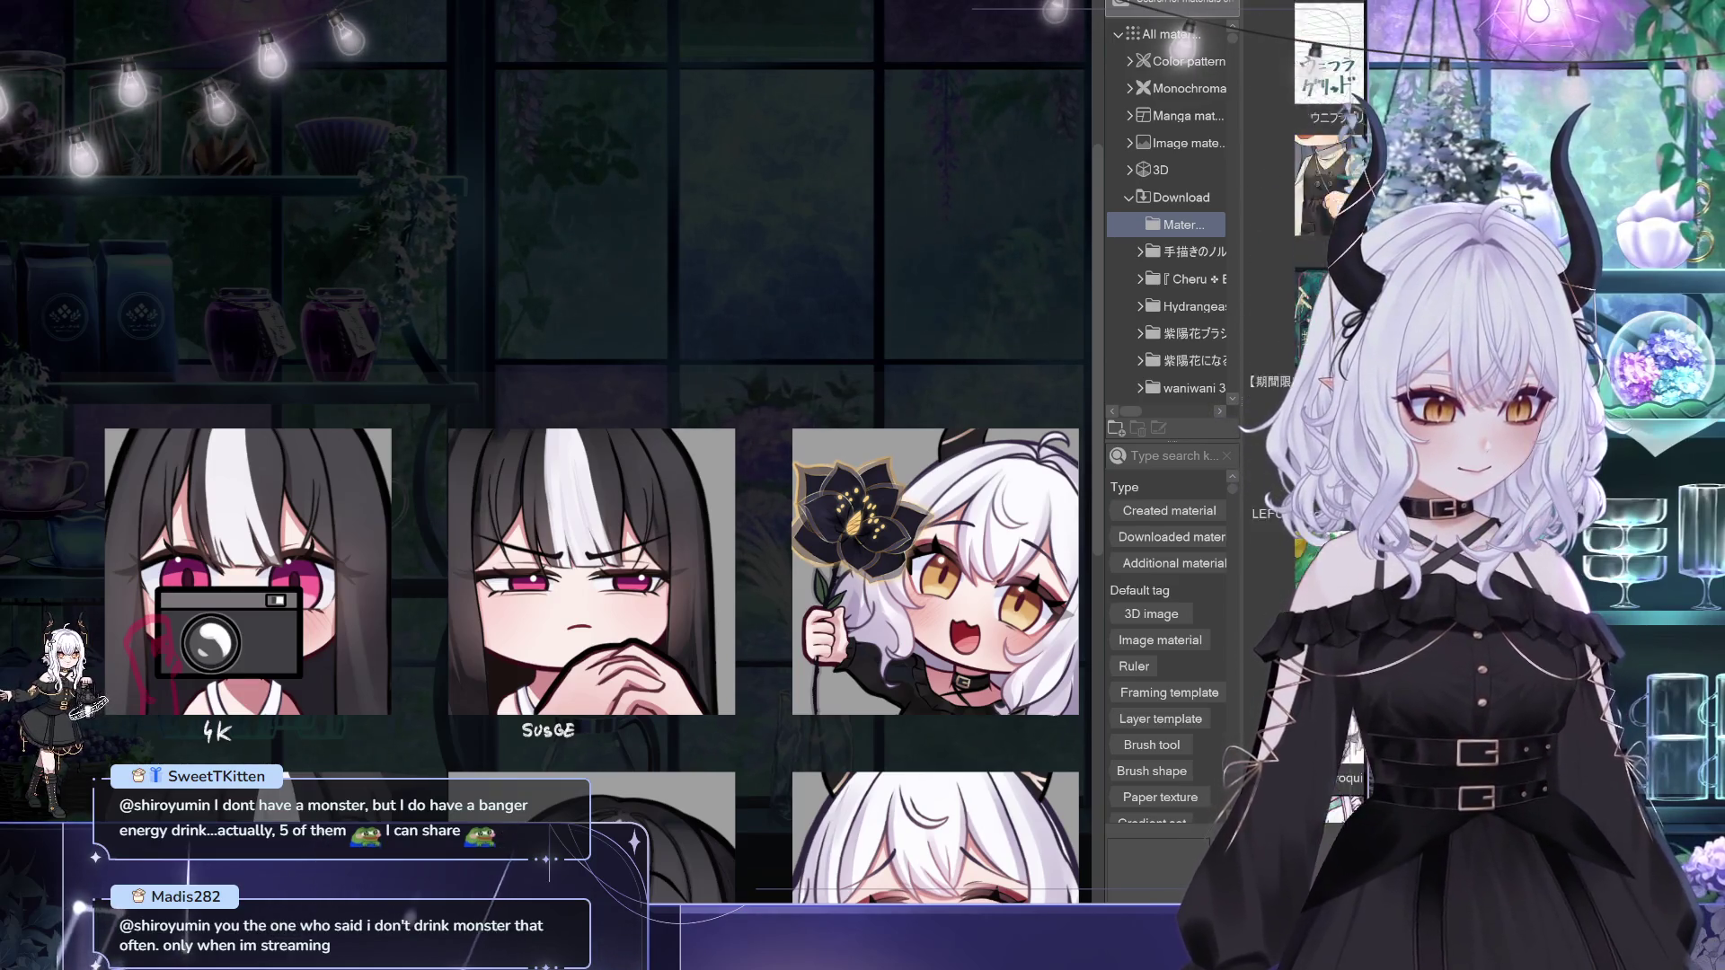
{"action": "scroll", "coordinate": [1328, 269], "scroll_direction": "down", "scroll_amount": 3}
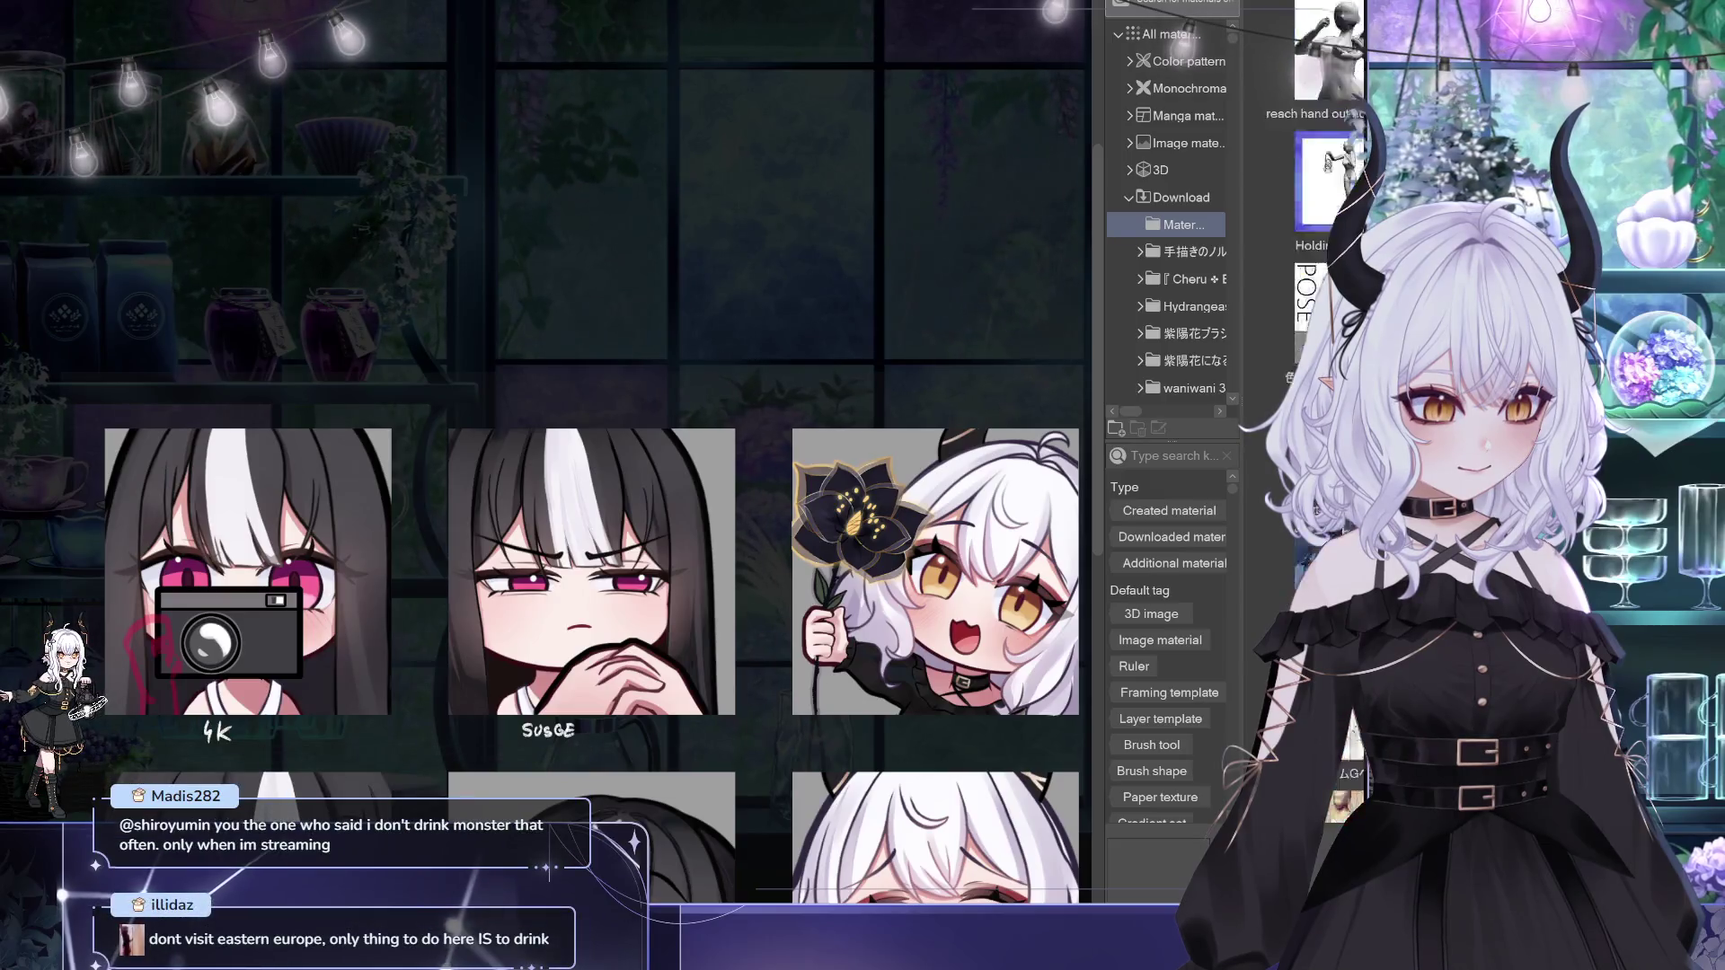
{"action": "scroll", "coordinate": [1328, 270], "scroll_direction": "down", "scroll_amount": 3}
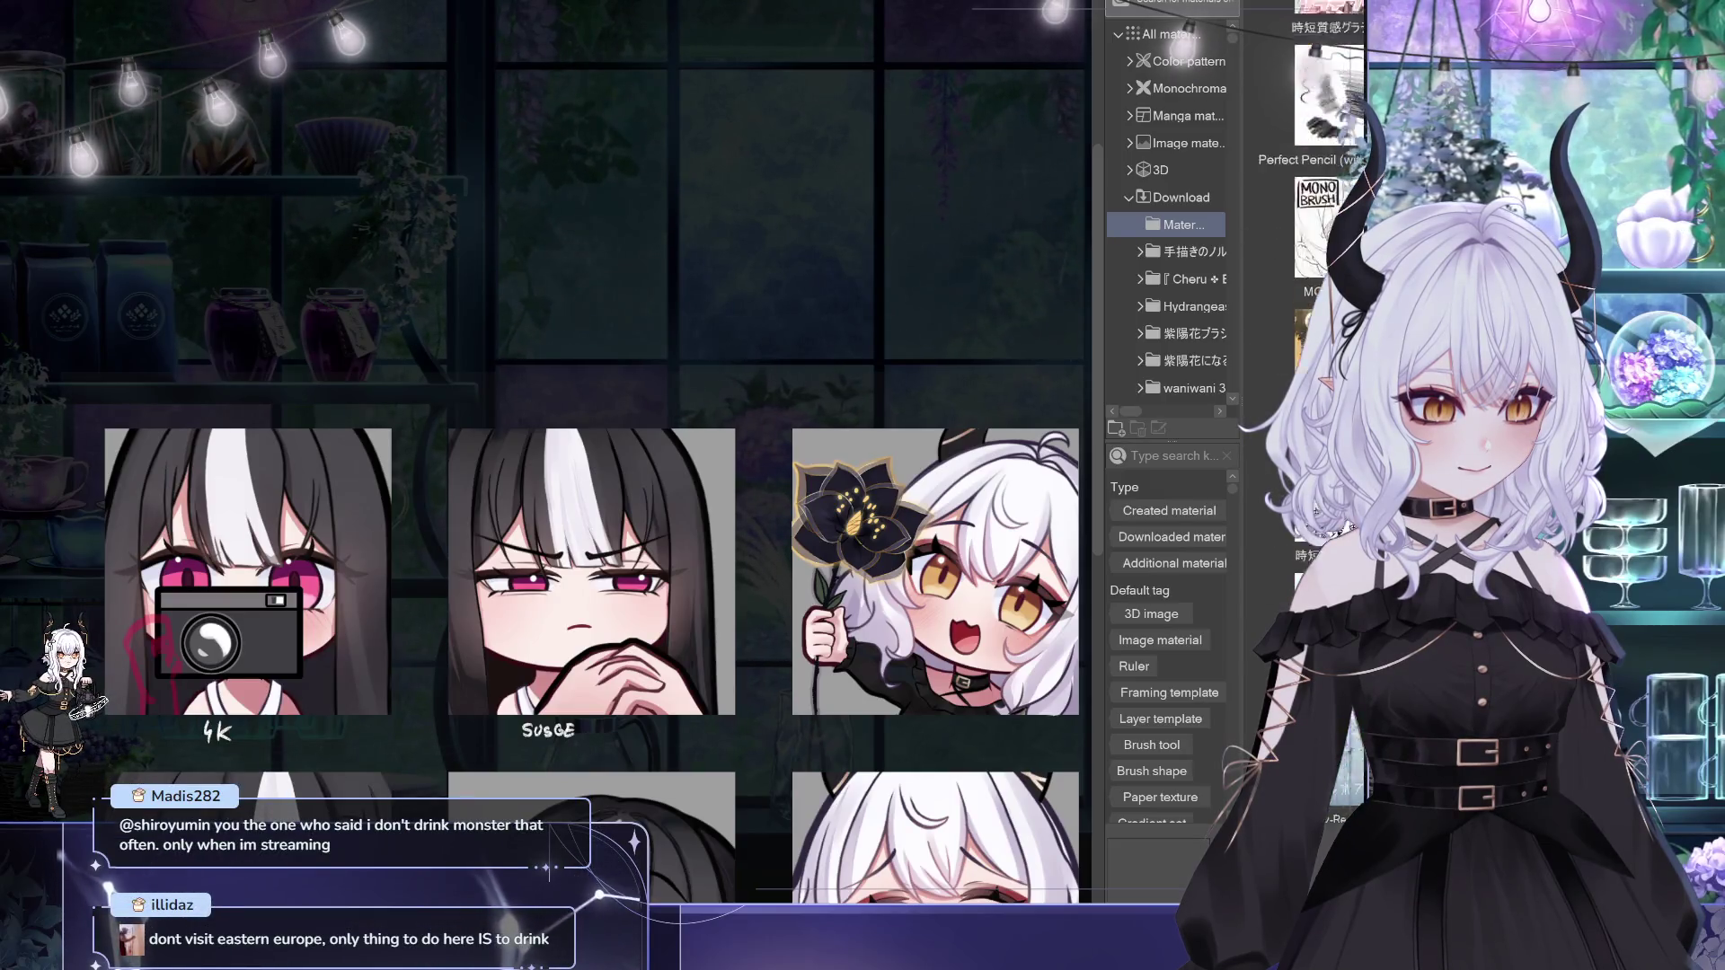
{"action": "scroll", "coordinate": [1328, 270], "scroll_direction": "down", "scroll_amount": 3}
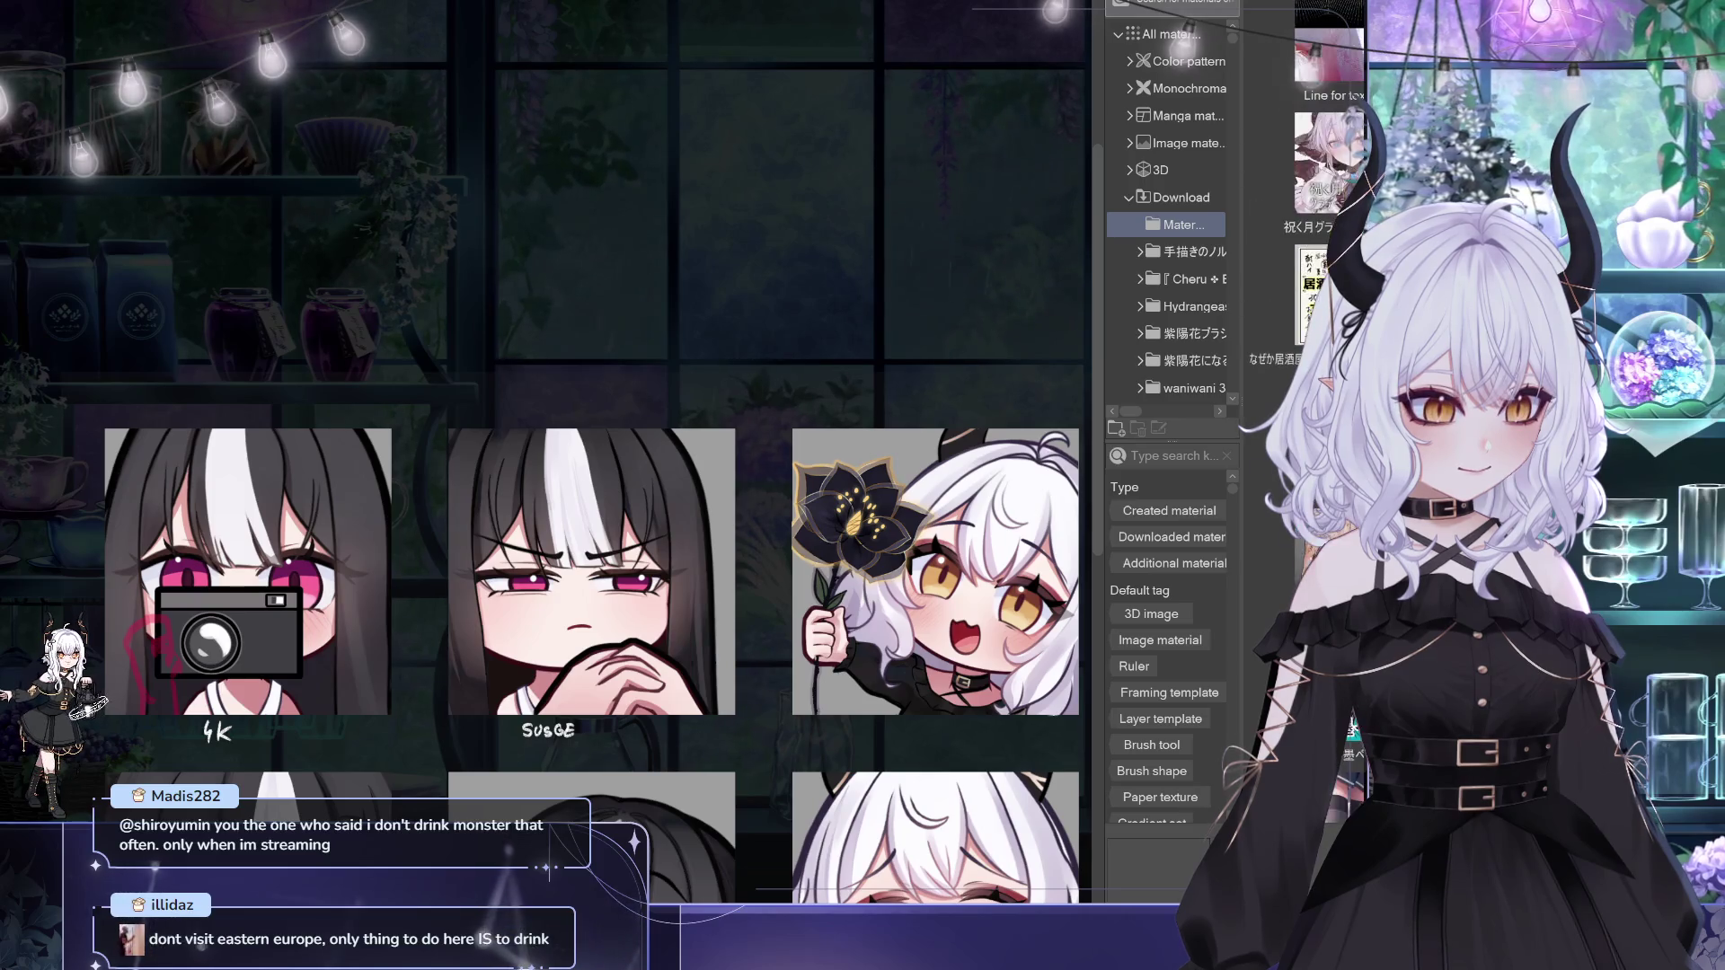
{"action": "scroll", "coordinate": [1328, 269], "scroll_direction": "down", "scroll_amount": 3}
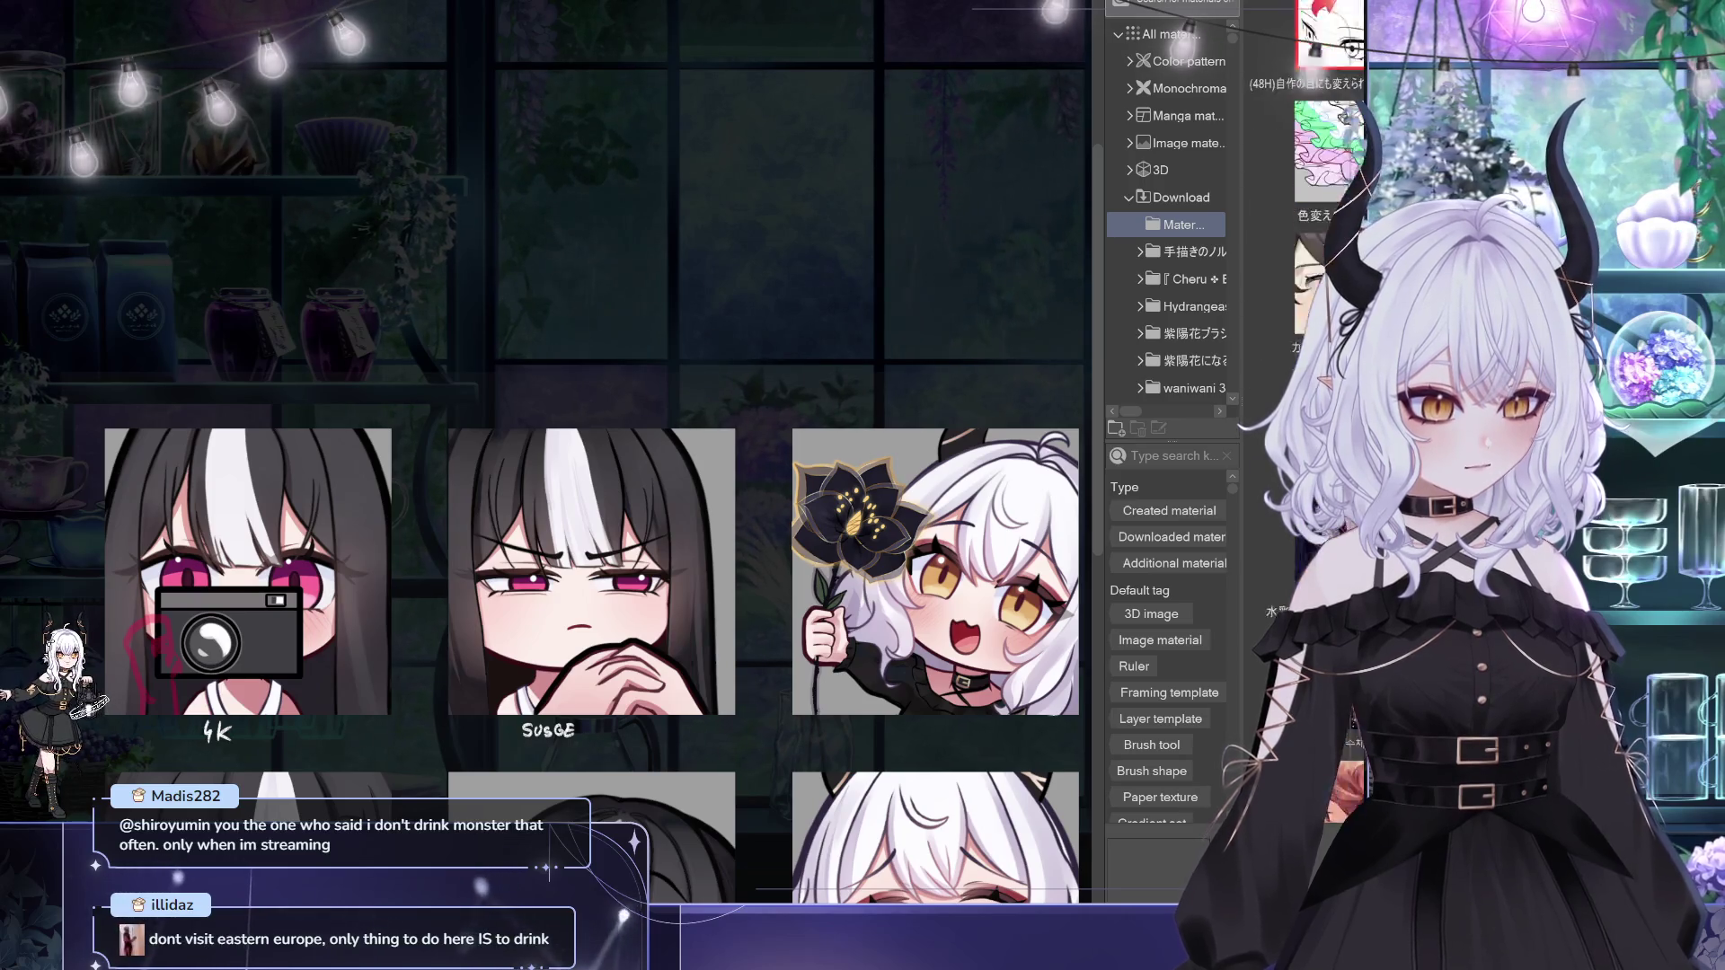
{"action": "scroll", "coordinate": [1328, 269], "scroll_direction": "down", "scroll_amount": 3}
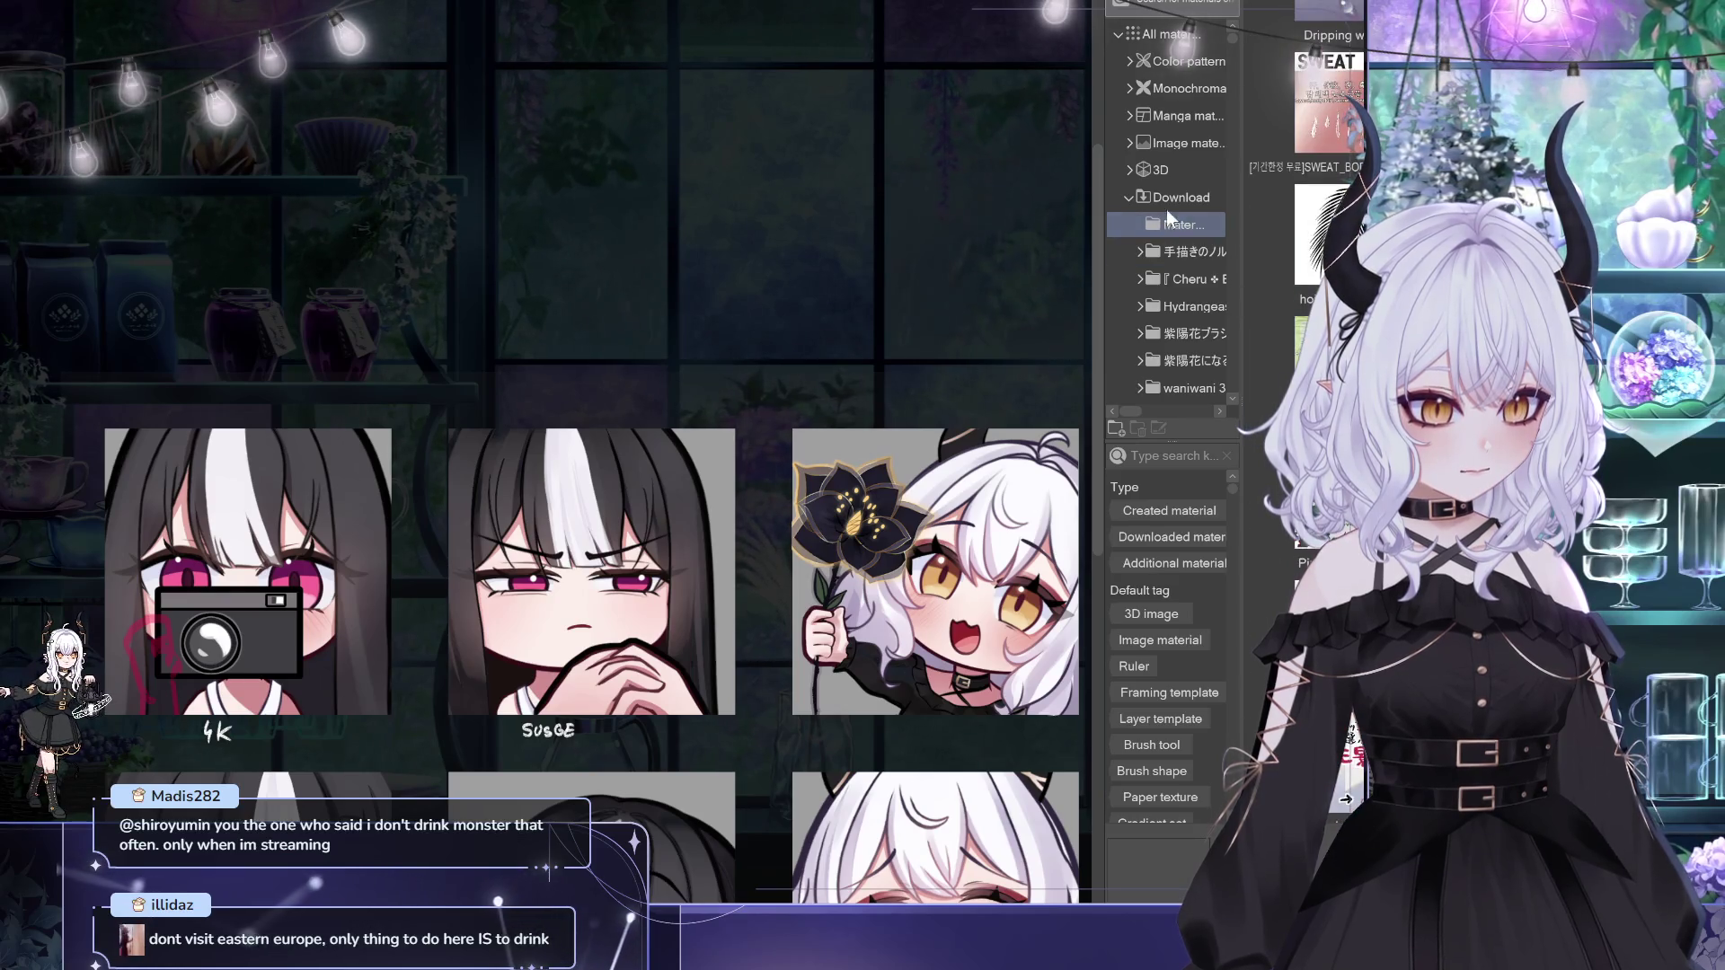
Step: Show all downloaded materials, pick a hand pose material, and bring the 4K emote into view
{"action": "left_click", "coordinate": [1194, 200]}
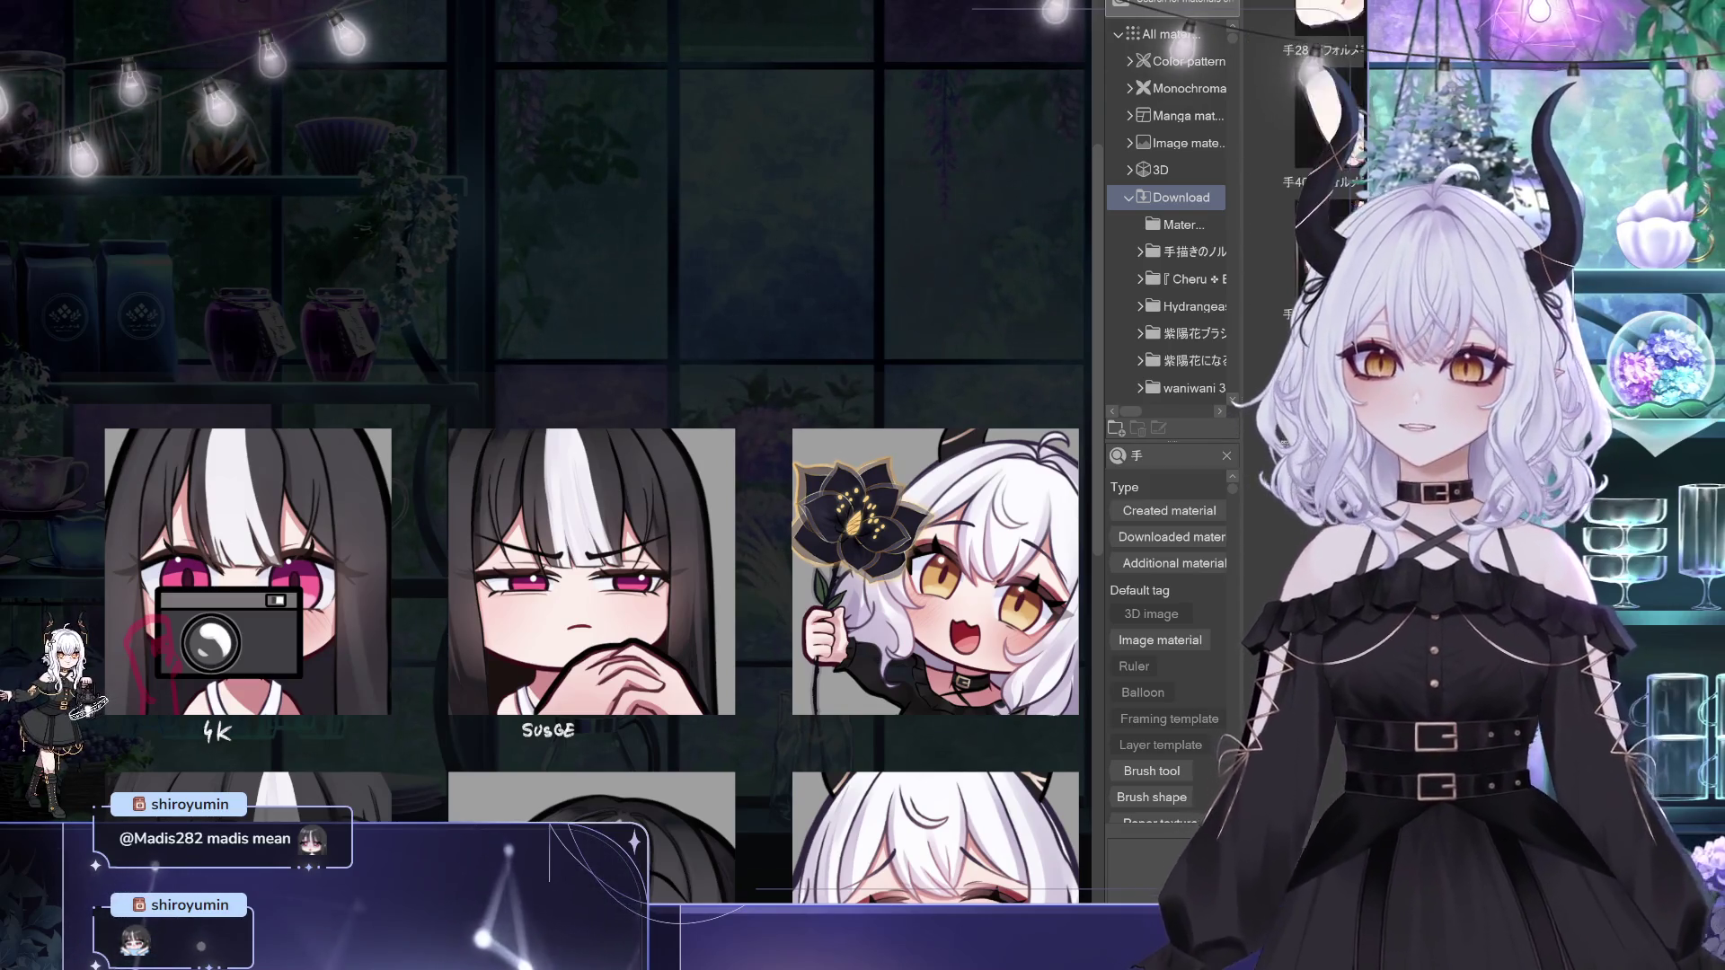
{"action": "type", "text": "手"}
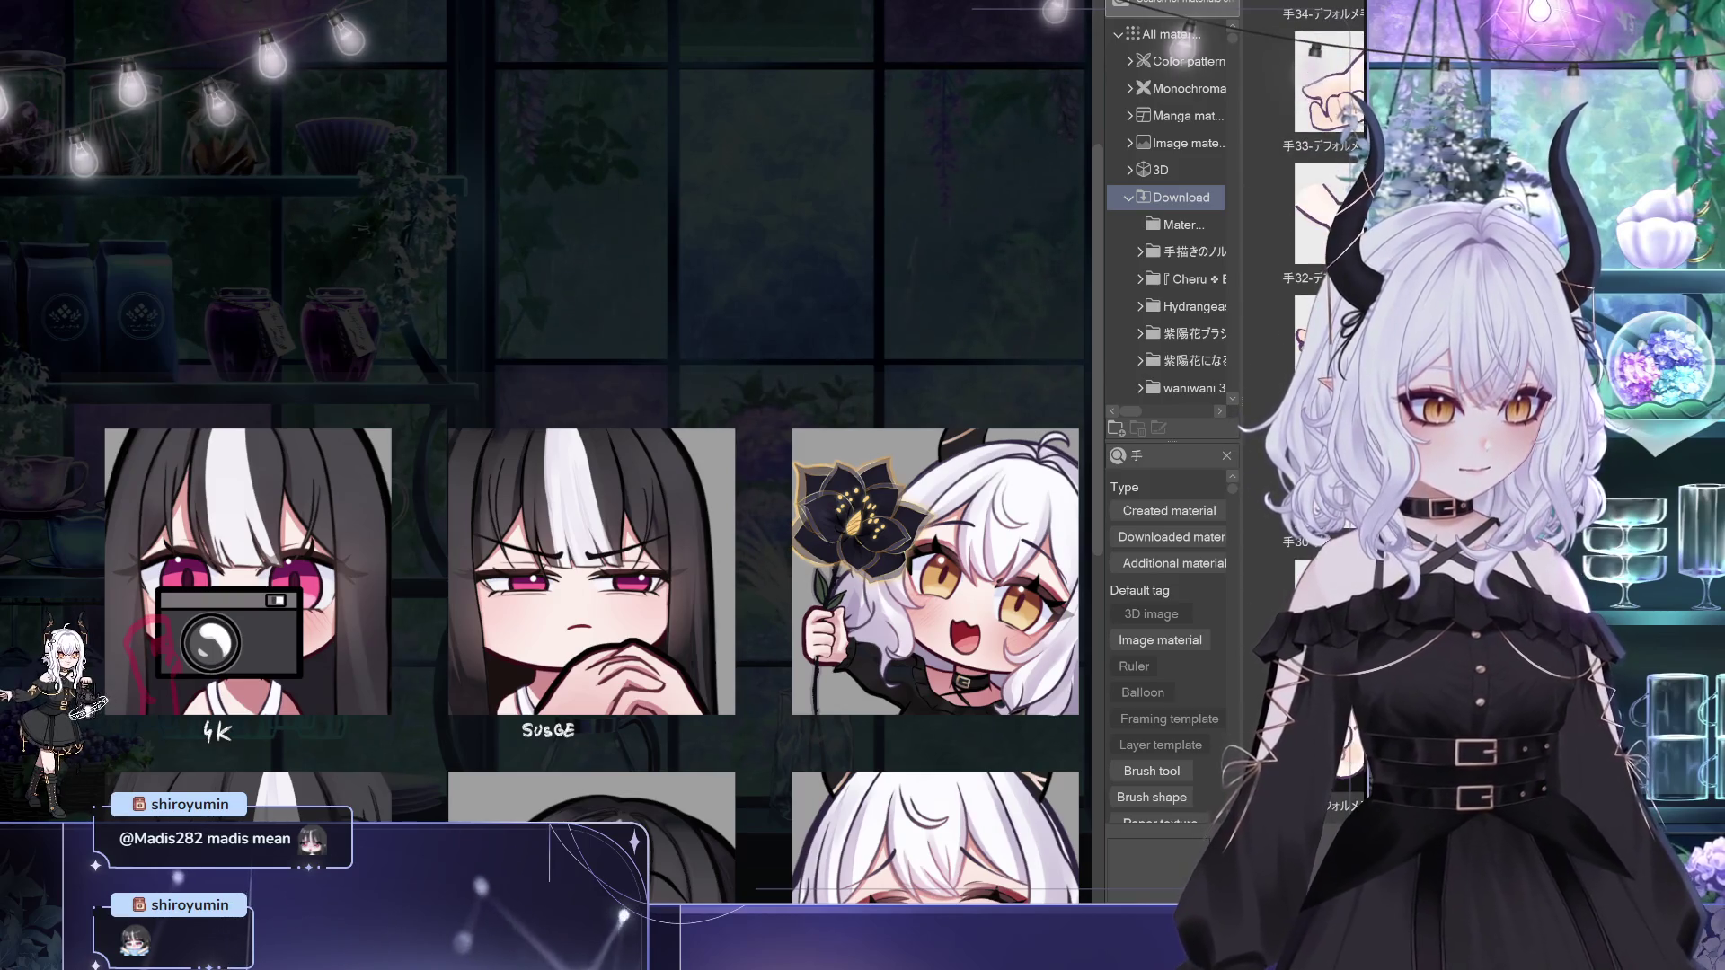
{"action": "scroll", "coordinate": [1320, 269], "scroll_direction": "up", "scroll_amount": 3}
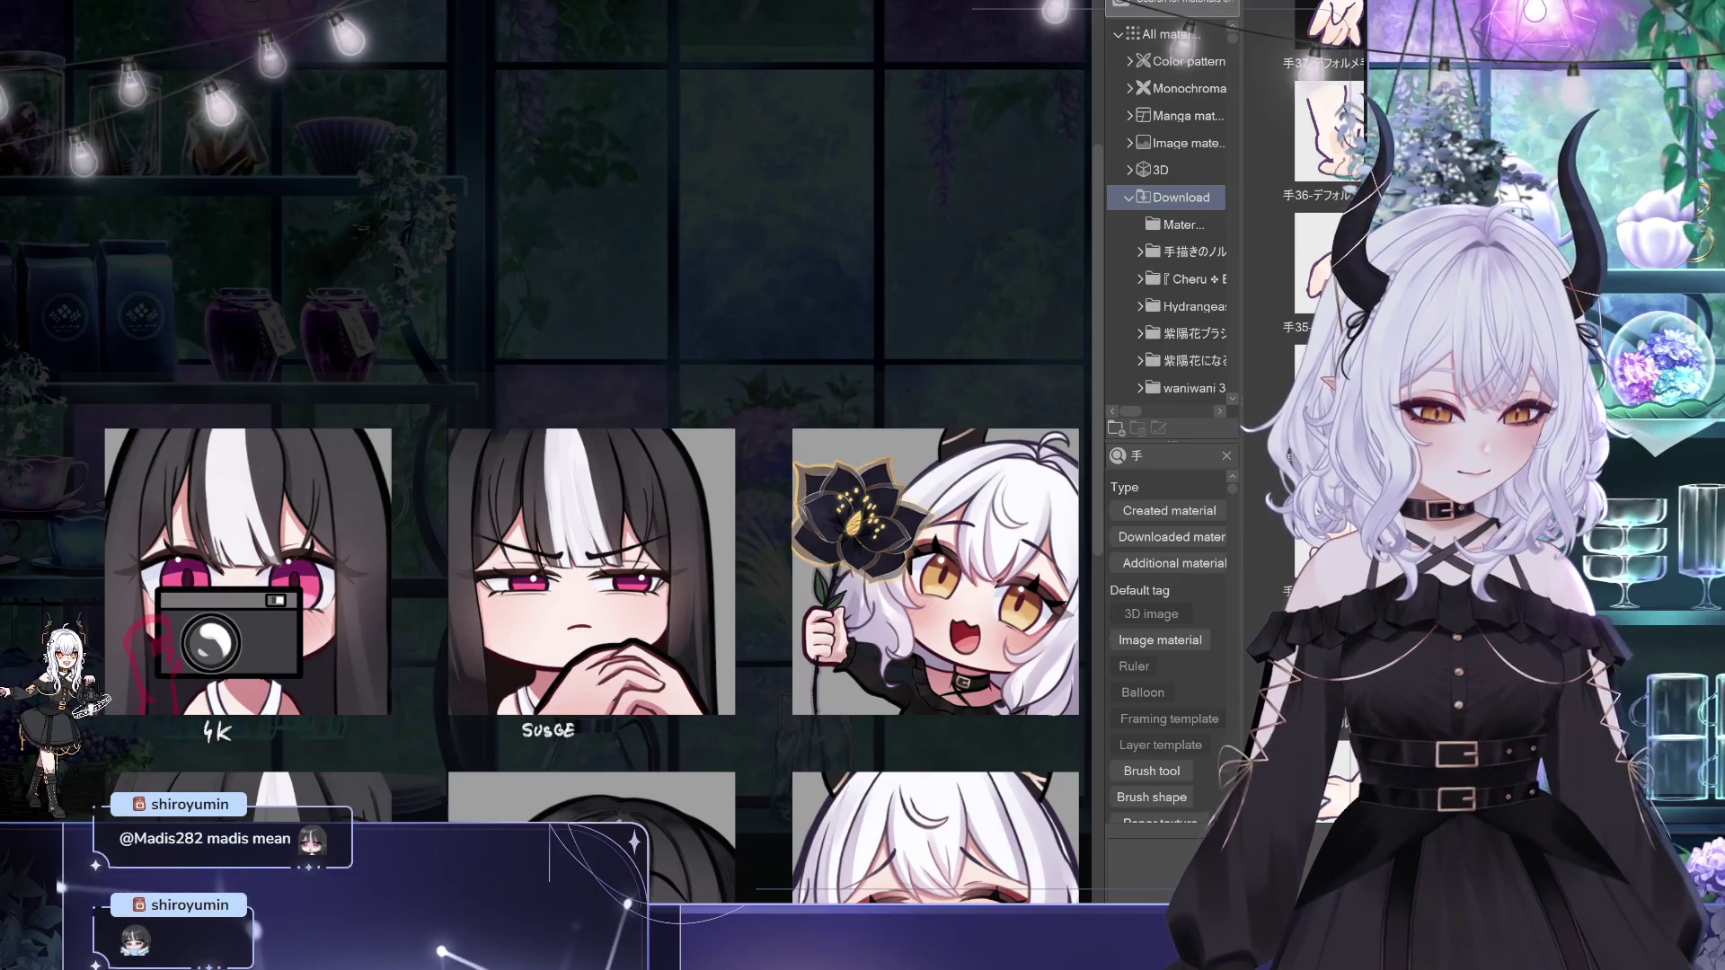
{"action": "left_click", "coordinate": [1311, 530]}
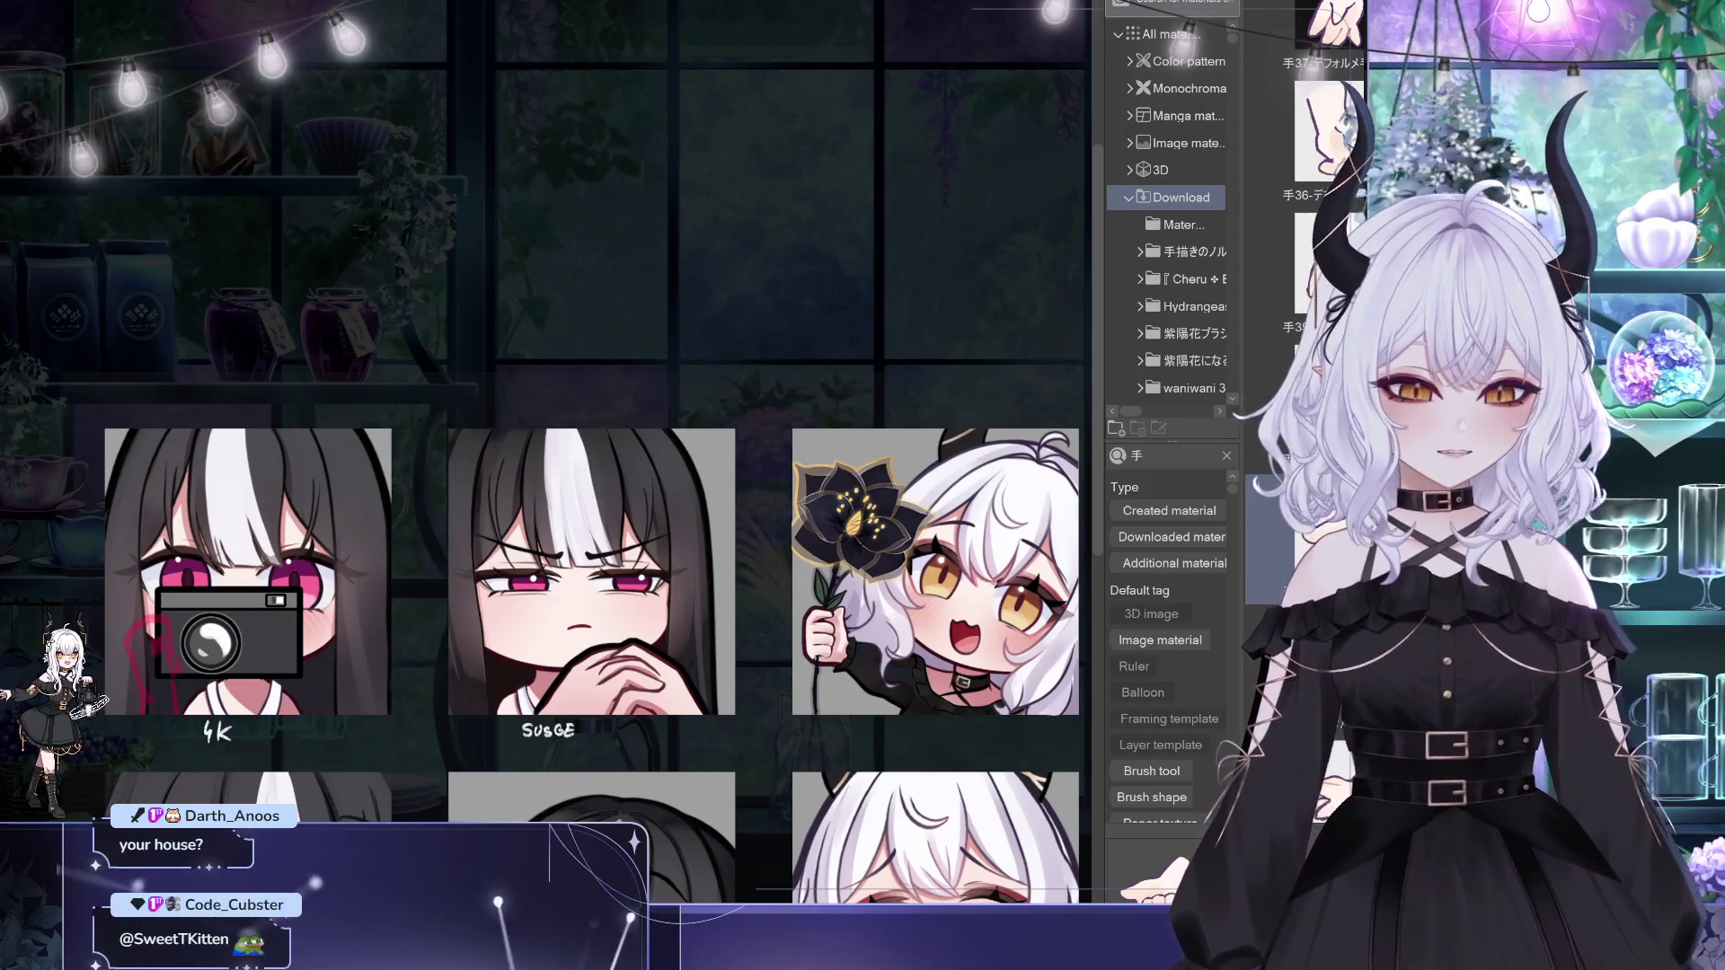
{"action": "left_click_drag", "start_coordinate": [514, 324], "coordinate": [746, 287]}
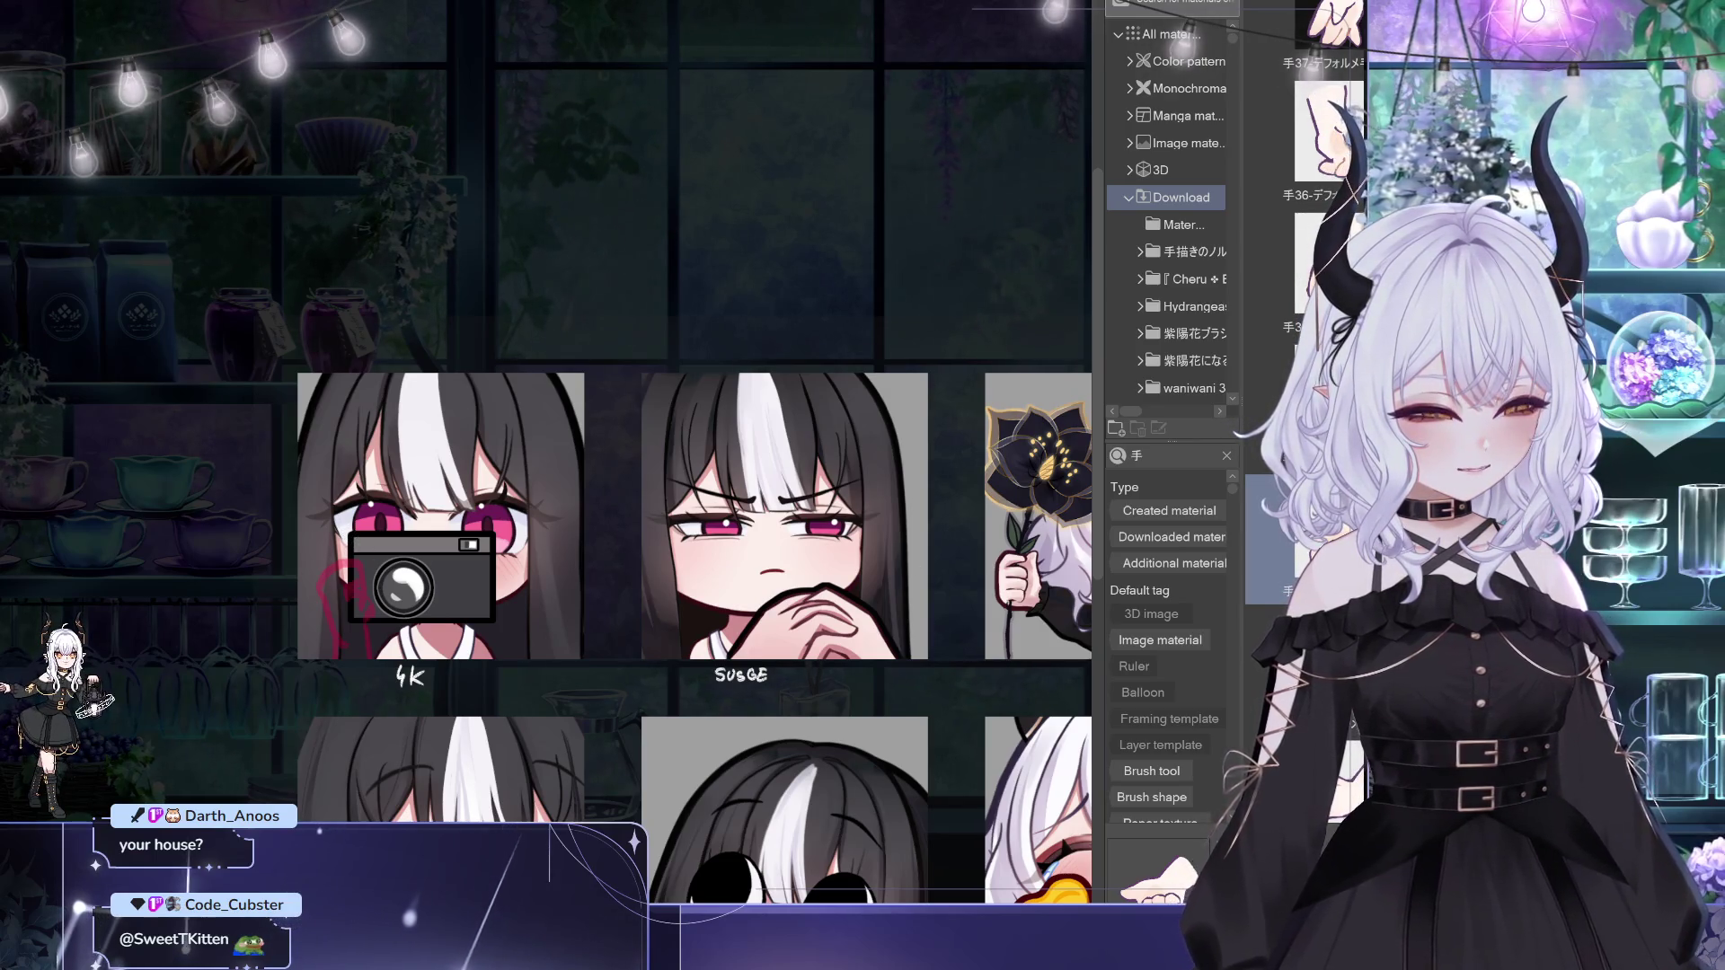
{"action": "key", "text": "ctrl+t"}
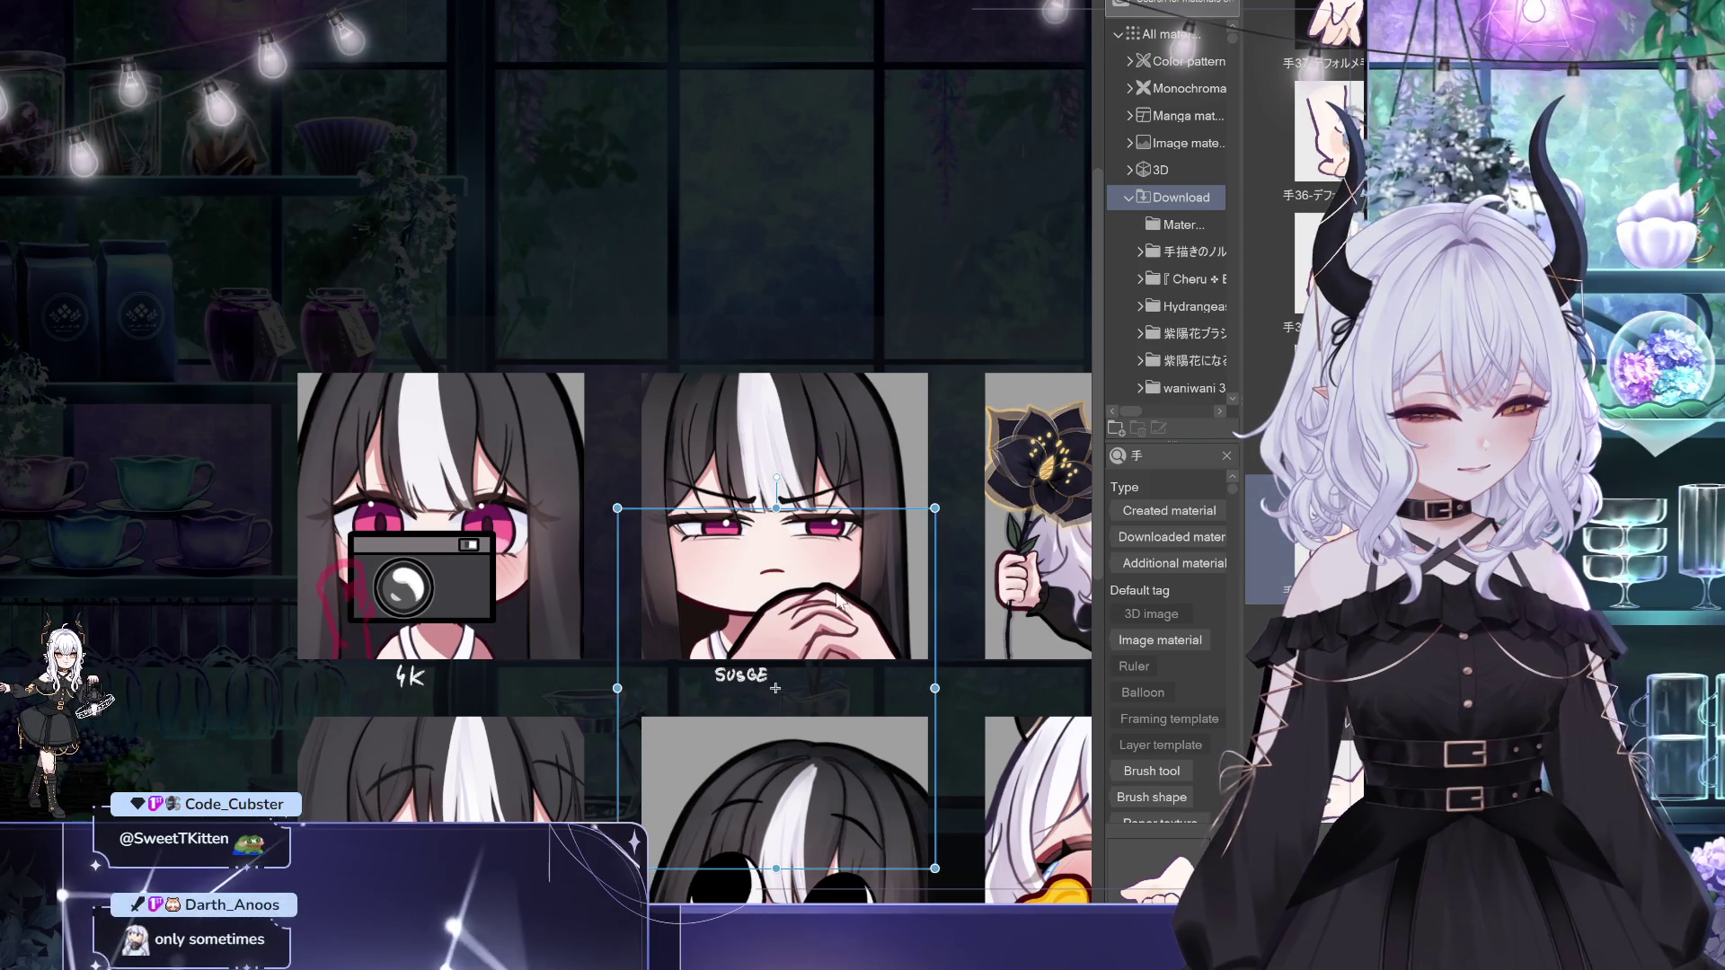
Step: Place the hand material on the left edge of the 4K emote's camera, then zoom out
{"action": "mouse_move", "coordinate": [789, 687]}
{"action": "left_mouse_down"}
{"action": "mouse_move", "coordinate": [768, 663]}
{"action": "mouse_move", "coordinate": [478, 559]}
{"action": "left_mouse_up"}
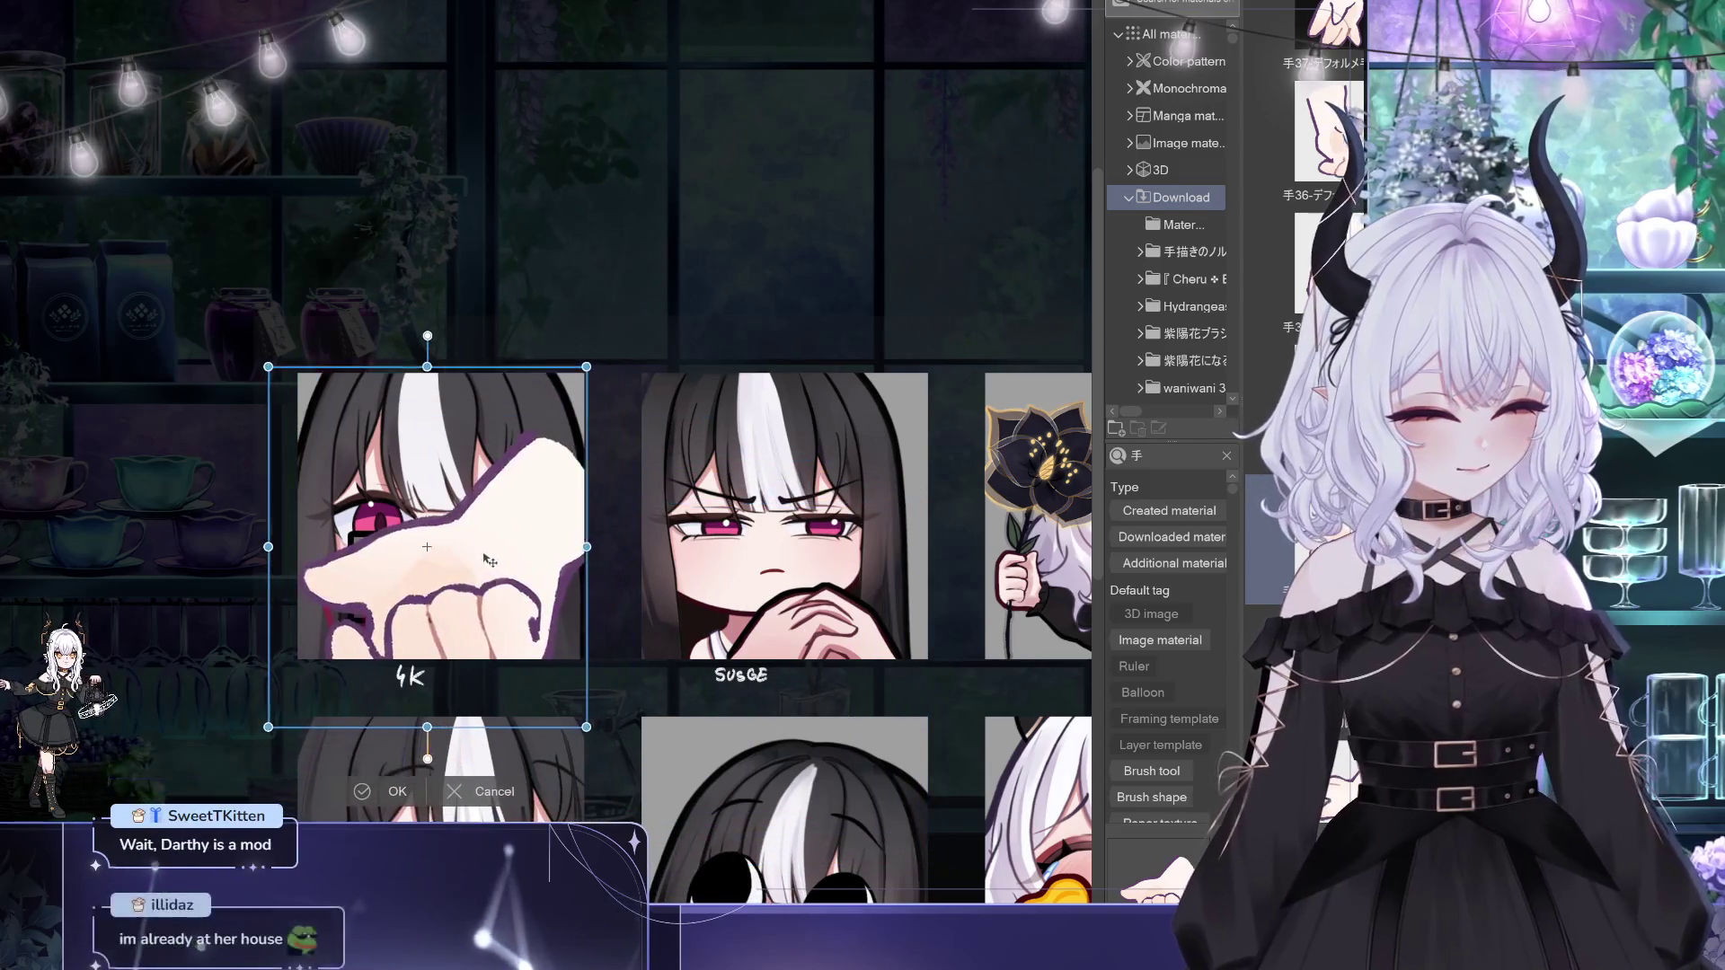
{"action": "left_click_drag", "start_coordinate": [585, 365], "coordinate": [350, 717]}
{"action": "left_click_drag", "start_coordinate": [368, 659], "coordinate": [406, 621]}
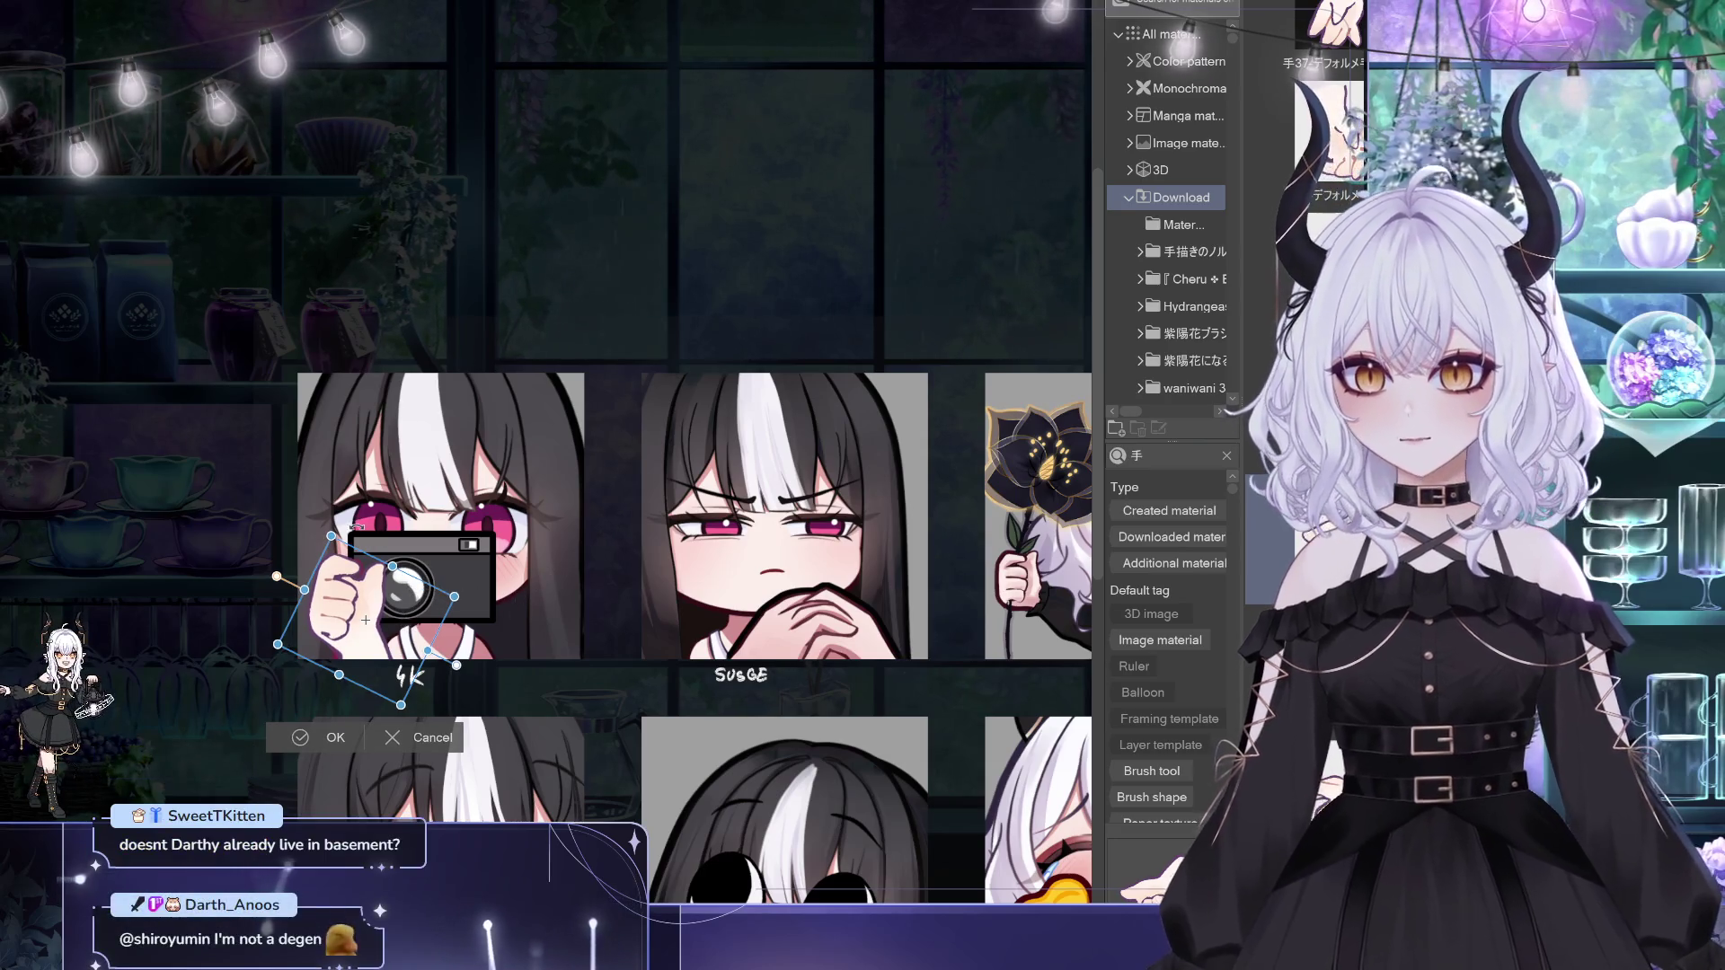
{"action": "key", "text": "Return"}
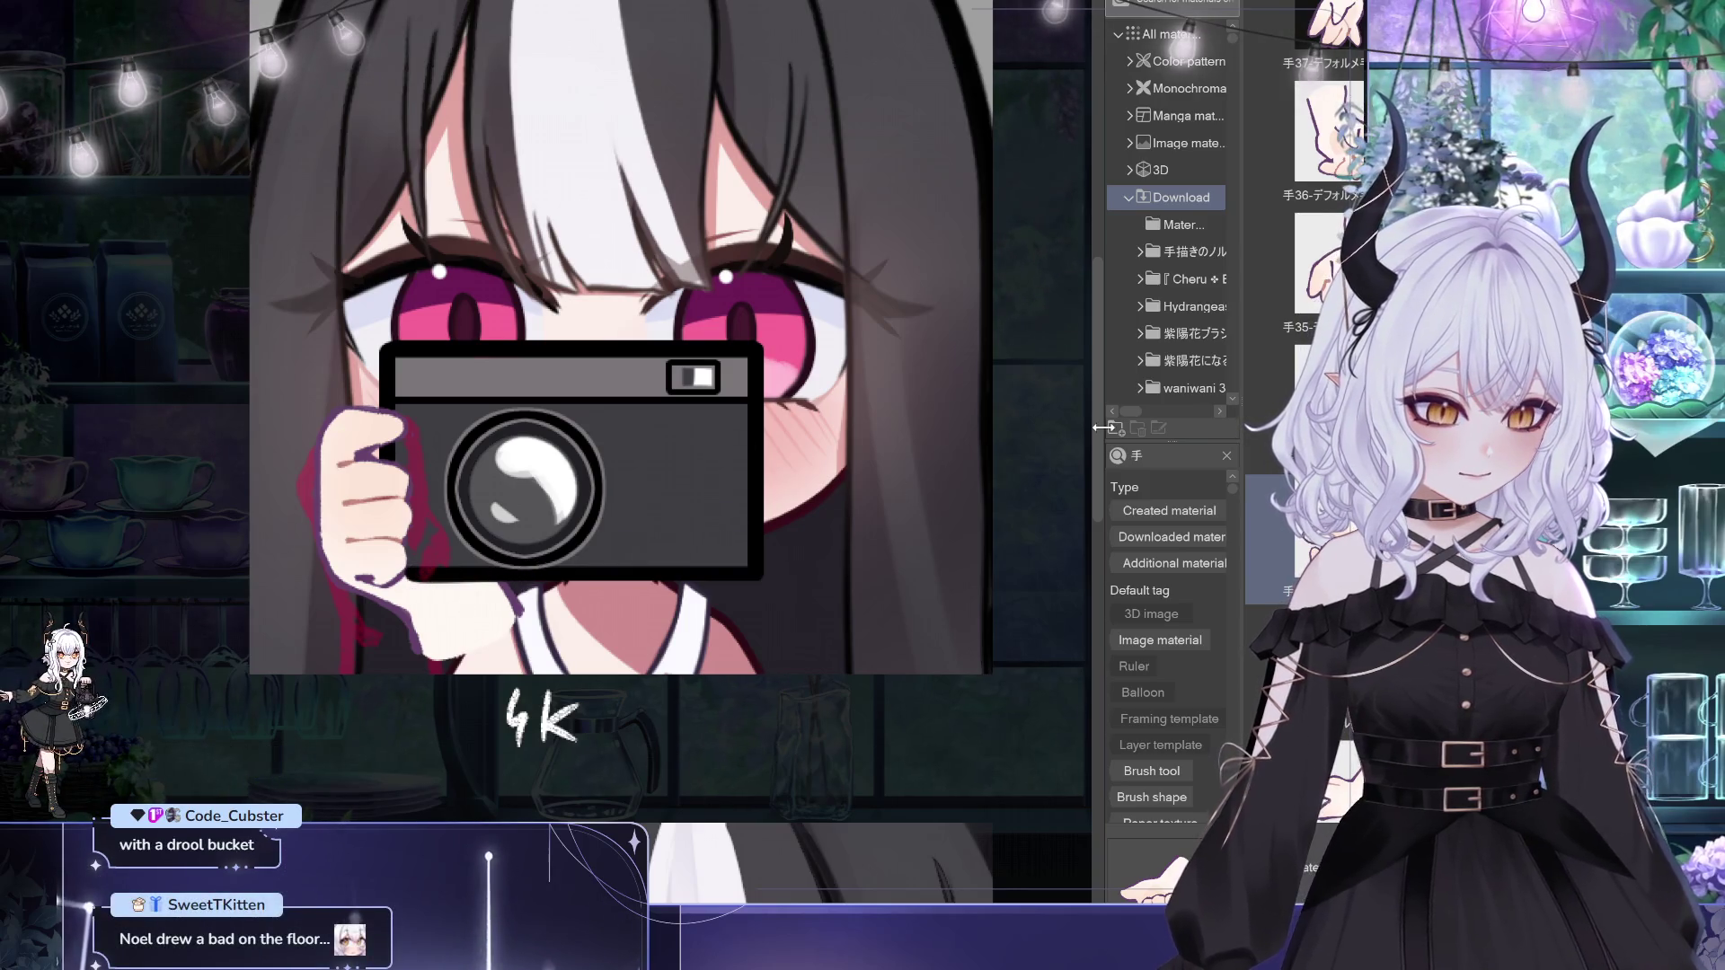
{"action": "key", "text": "ctrl+minus"}
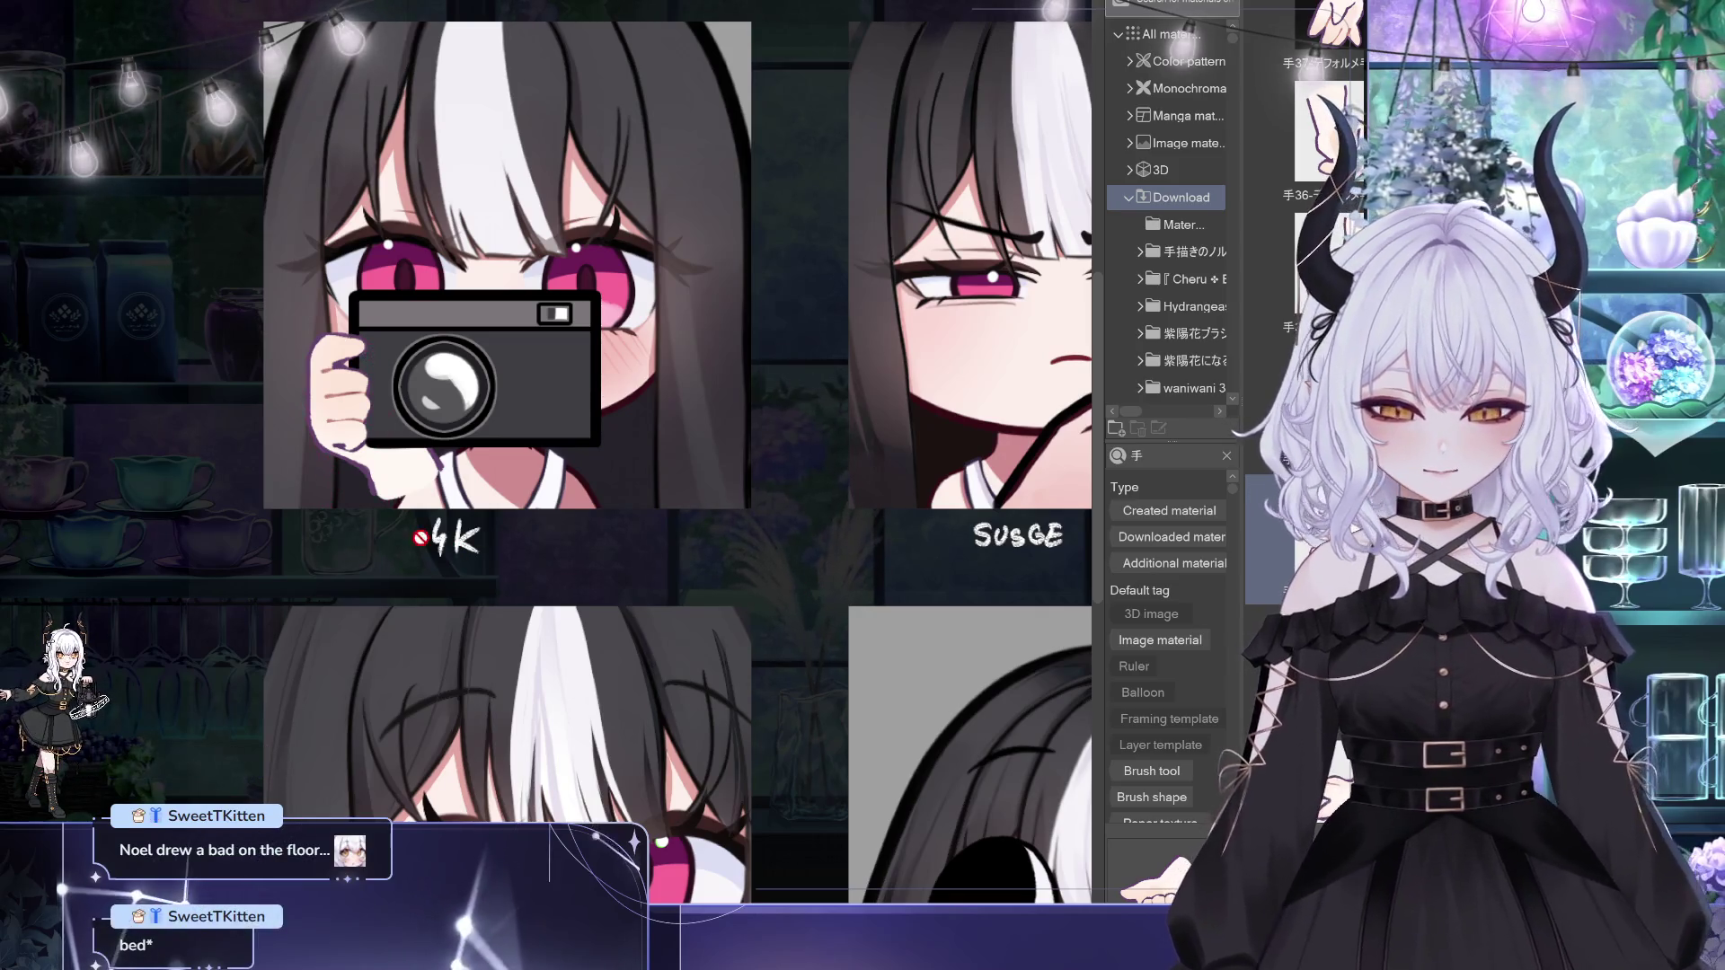
{"action": "scroll", "coordinate": [297, 551], "scroll_direction": "down", "scroll_amount": 1}
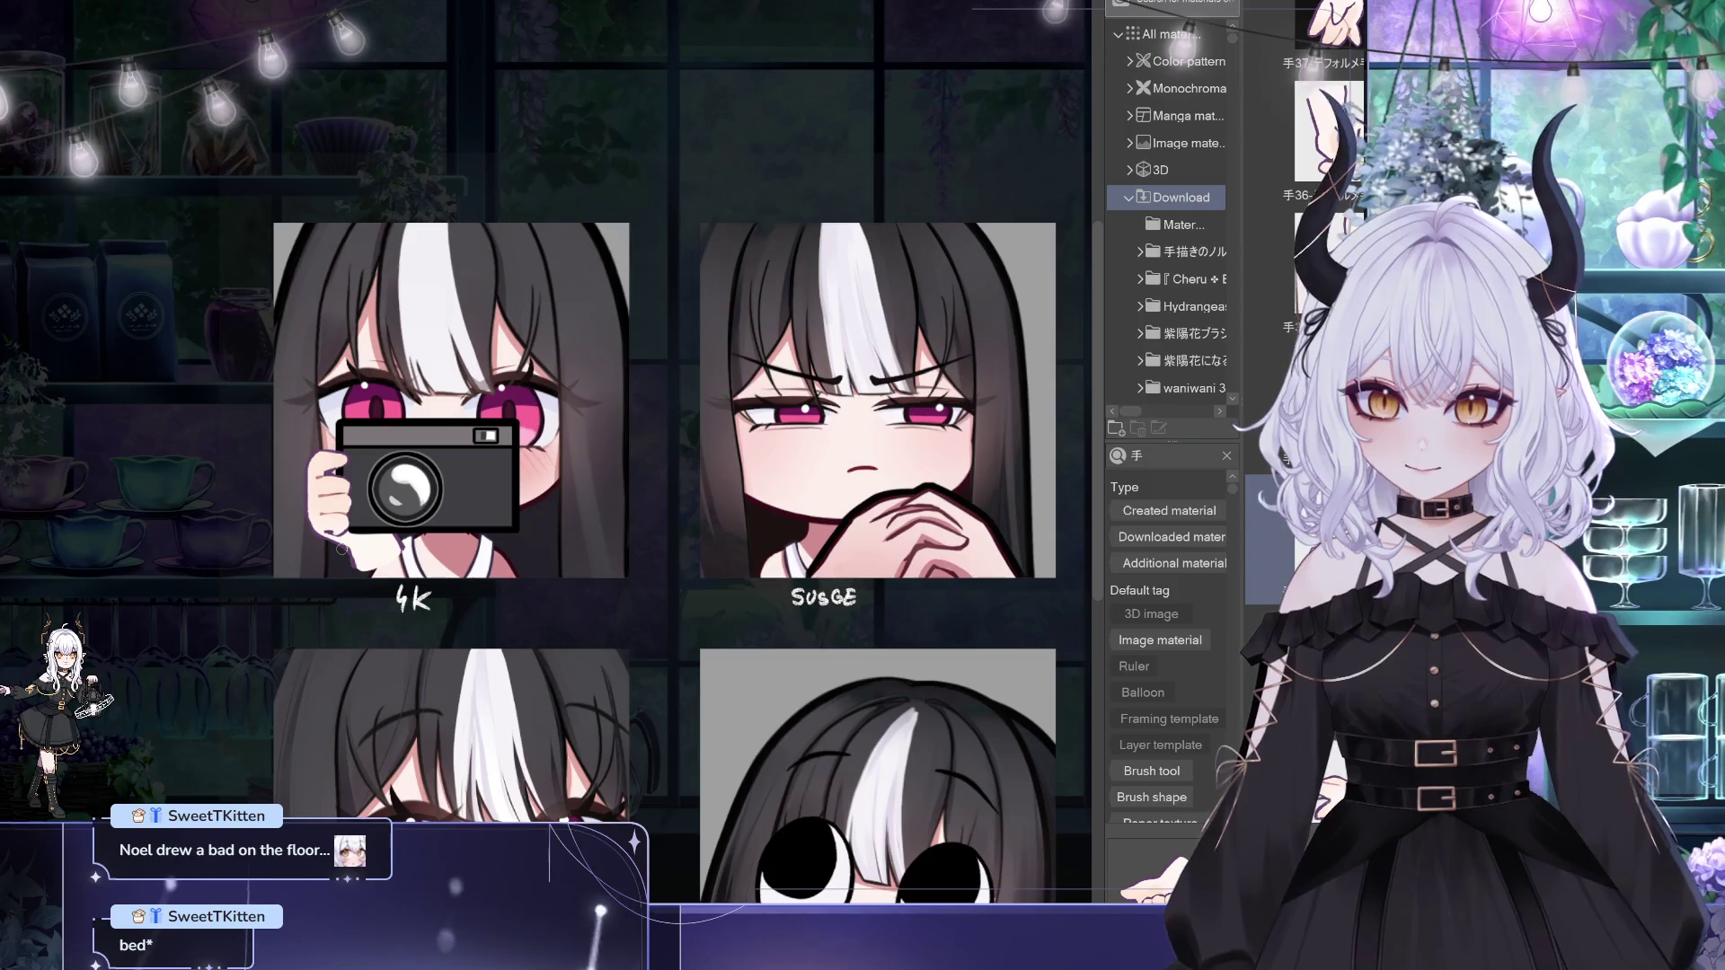
{"action": "mouse_move", "coordinate": [732, 442]}
{"action": "left_mouse_down"}
{"action": "mouse_move", "coordinate": [670, 394]}
{"action": "mouse_move", "coordinate": [623, 415]}
{"action": "mouse_move", "coordinate": [687, 418]}
{"action": "mouse_move", "coordinate": [687, 449]}
{"action": "mouse_move", "coordinate": [722, 455]}
{"action": "left_mouse_up"}
{"action": "scroll", "coordinate": [674, 396], "scroll_direction": "up", "scroll_amount": 1}
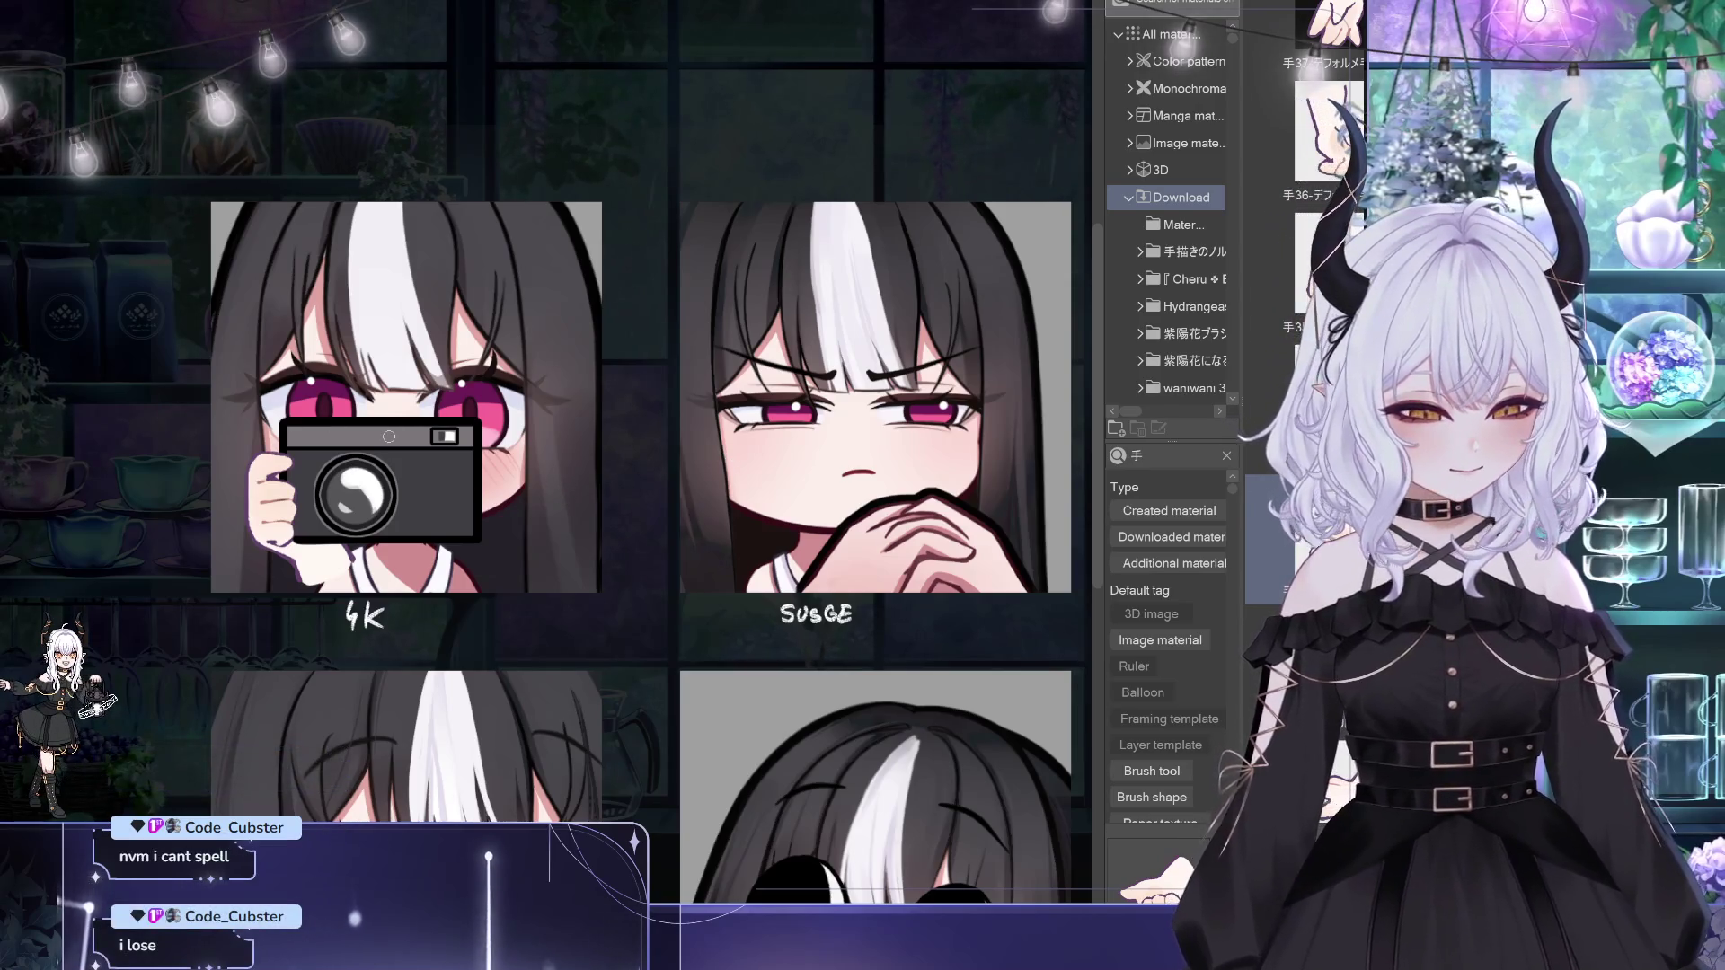
{"action": "scroll", "coordinate": [1283, 545], "scroll_direction": "down", "scroll_amount": 5}
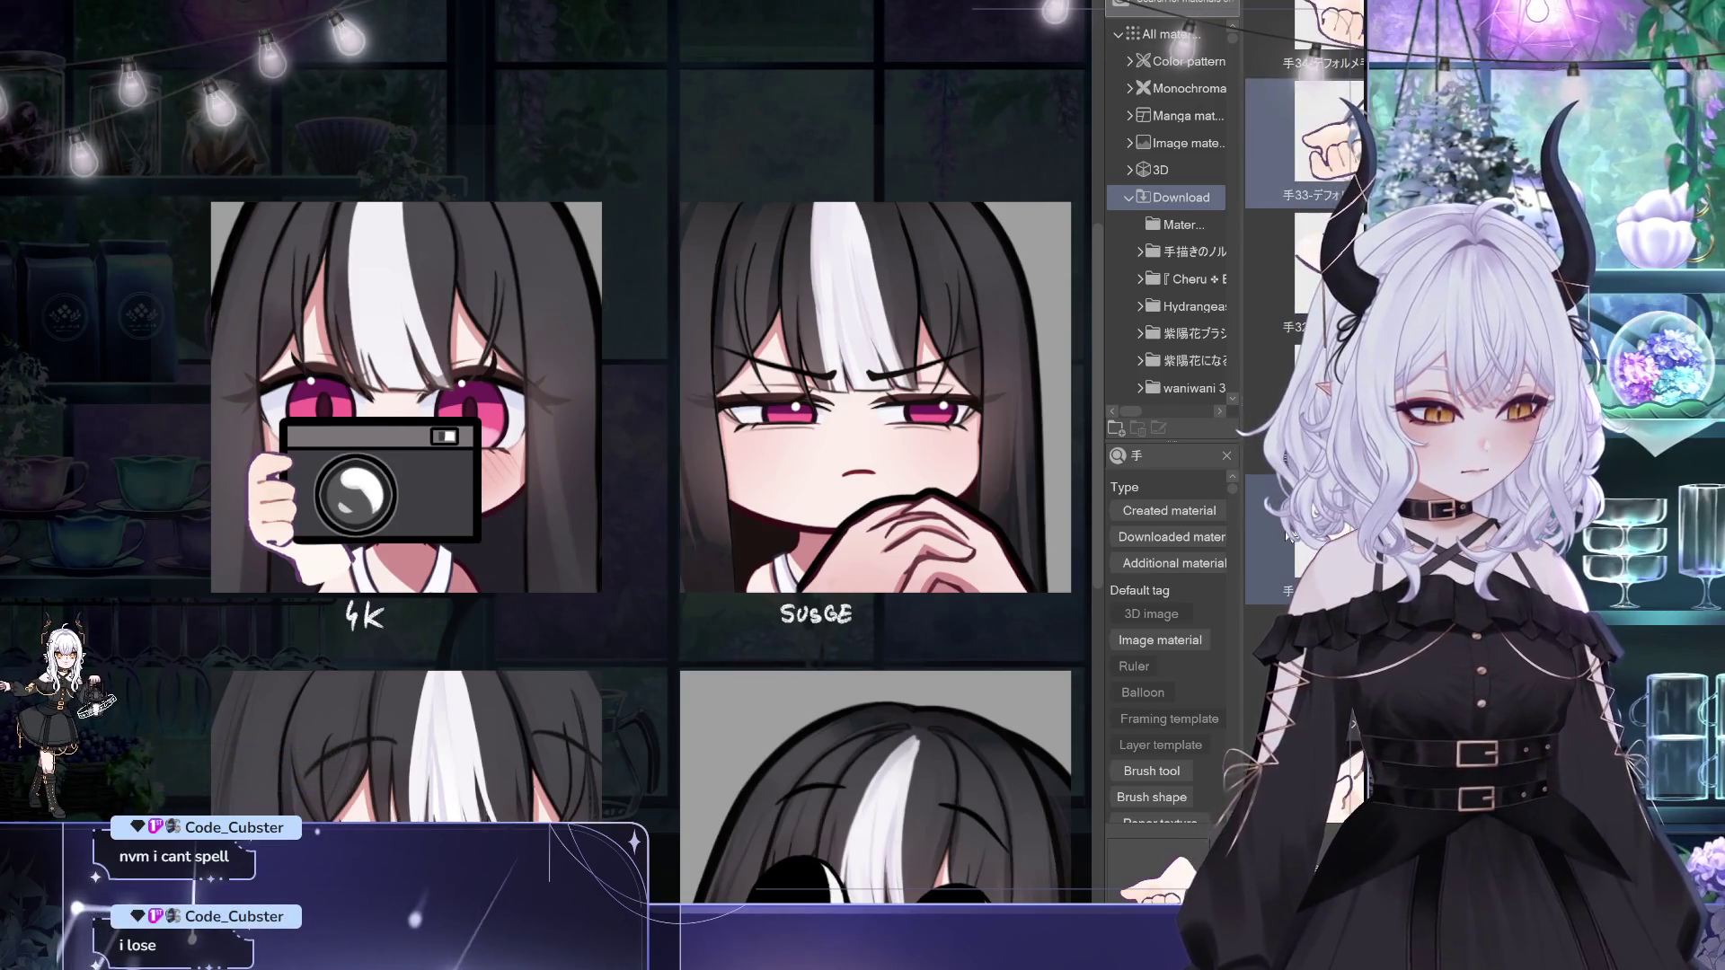
{"action": "scroll", "coordinate": [1281, 538], "scroll_direction": "down", "scroll_amount": 8}
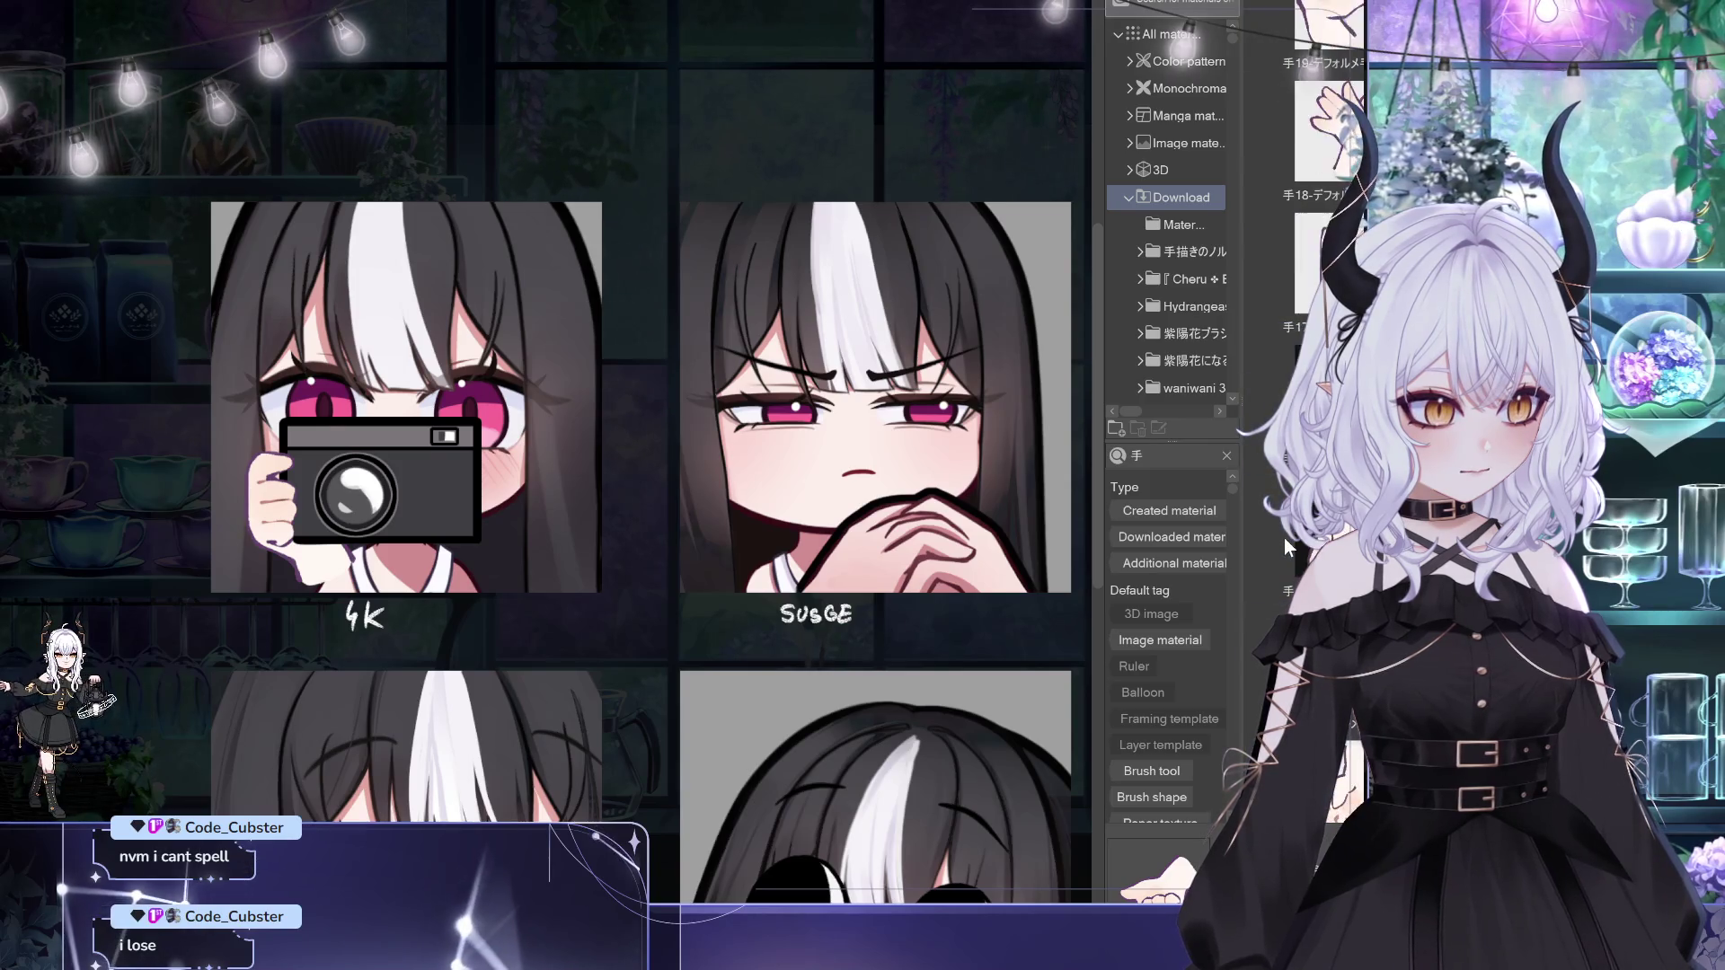
{"action": "scroll", "coordinate": [1284, 537], "scroll_direction": "up", "scroll_amount": 4}
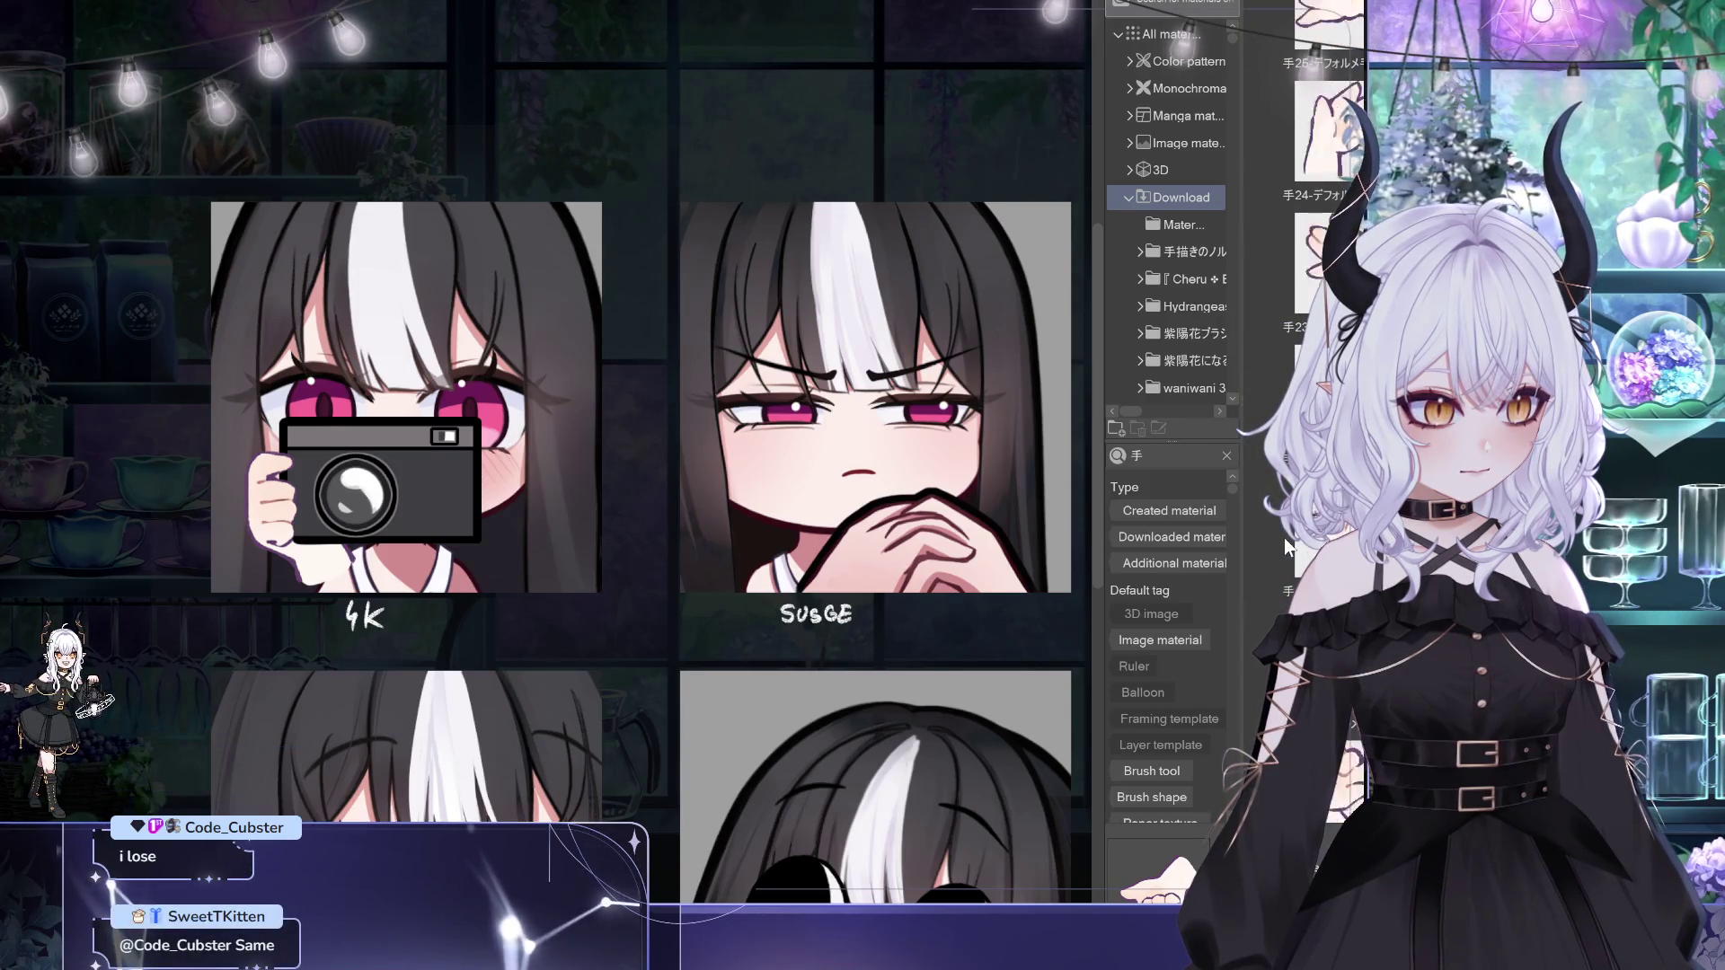
{"action": "scroll", "coordinate": [1285, 537], "scroll_direction": "down", "scroll_amount": 10}
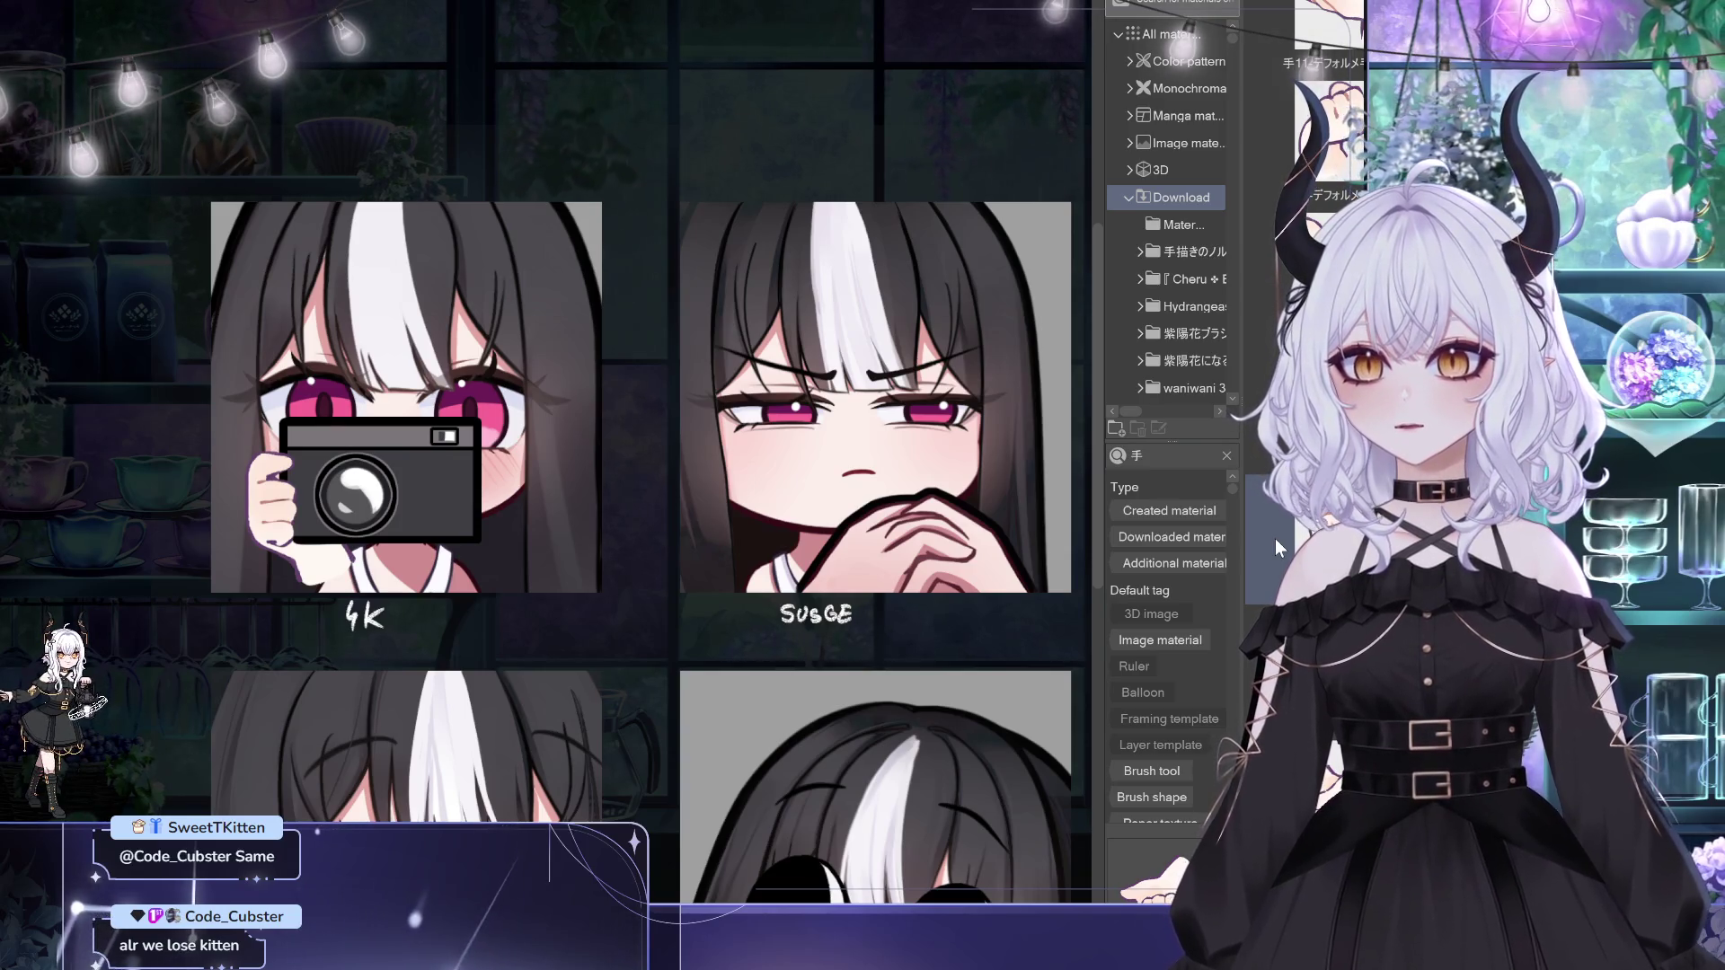
{"action": "scroll", "coordinate": [1321, 314], "scroll_direction": "up", "scroll_amount": 2}
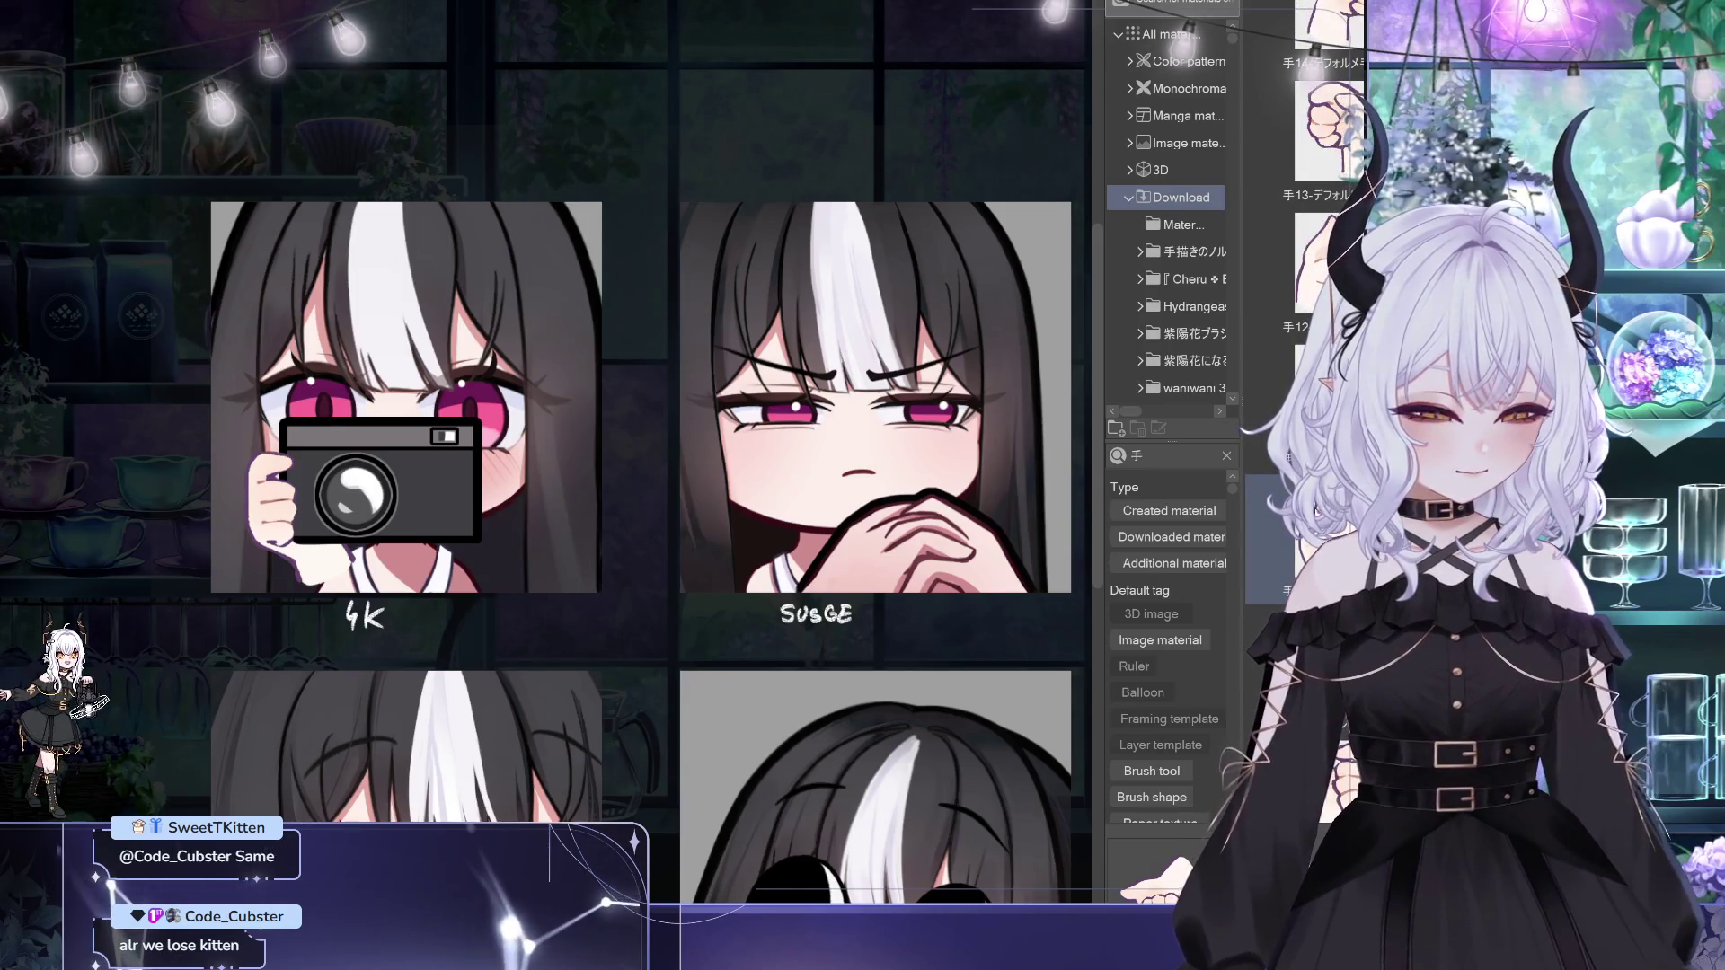
{"action": "scroll", "coordinate": [1314, 509], "scroll_direction": "up", "scroll_amount": 2}
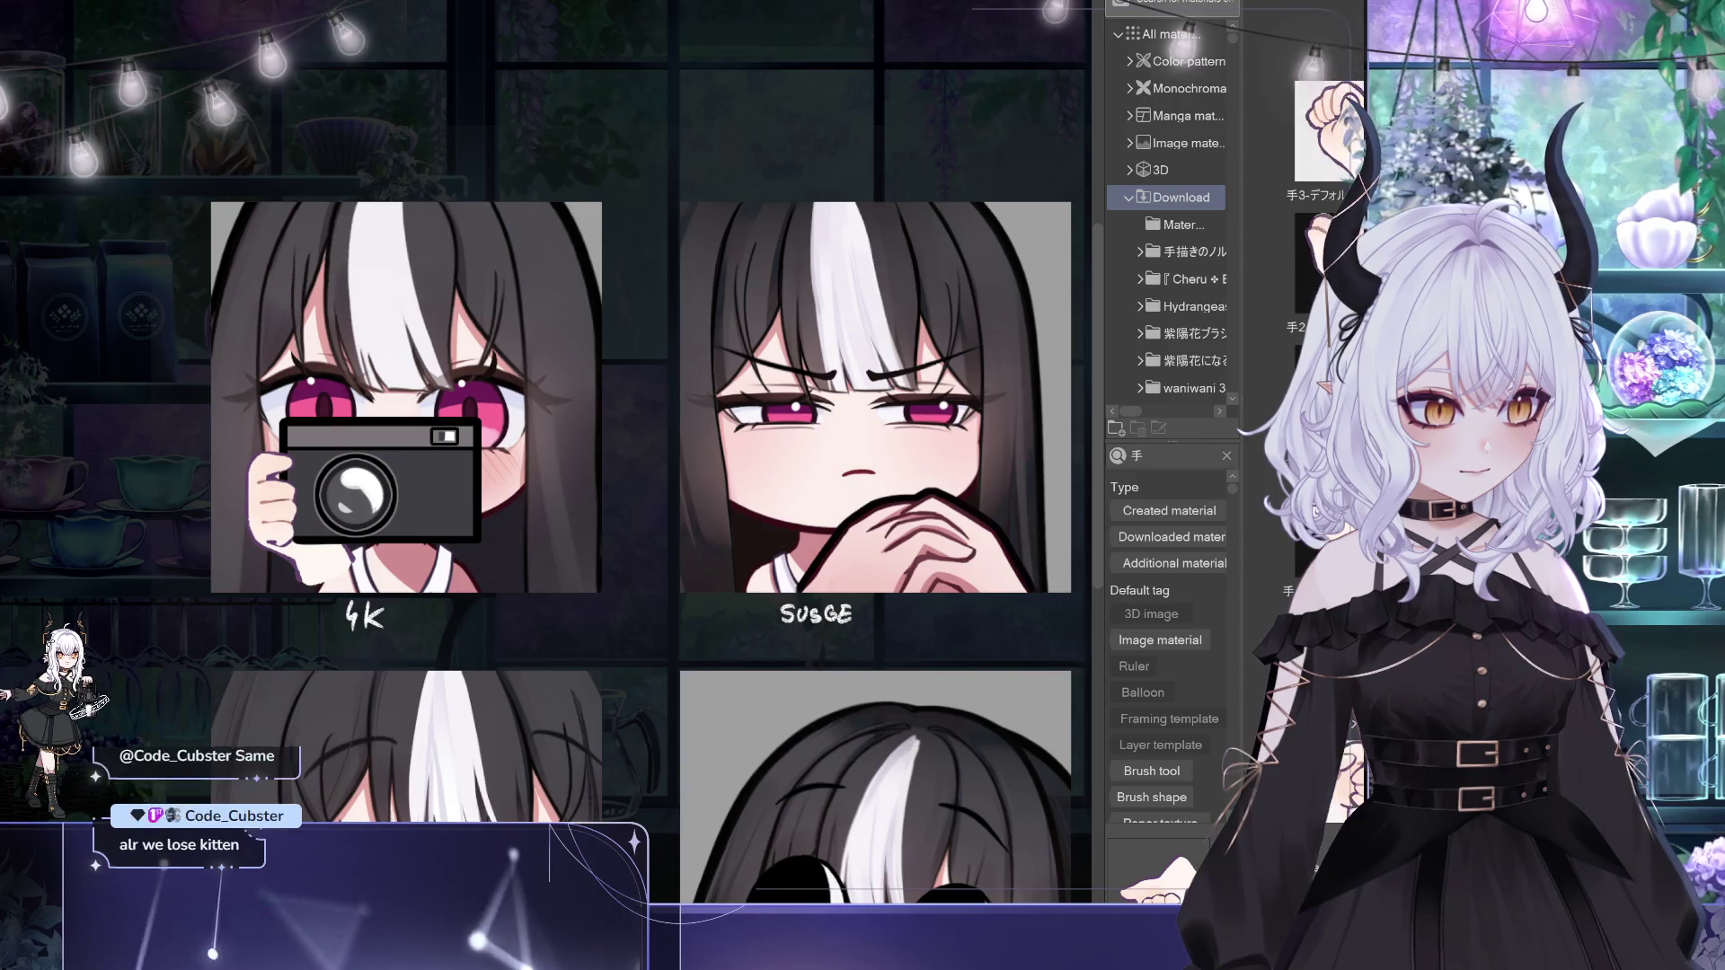
{"action": "scroll", "coordinate": [1320, 315], "scroll_direction": "up", "scroll_amount": 3}
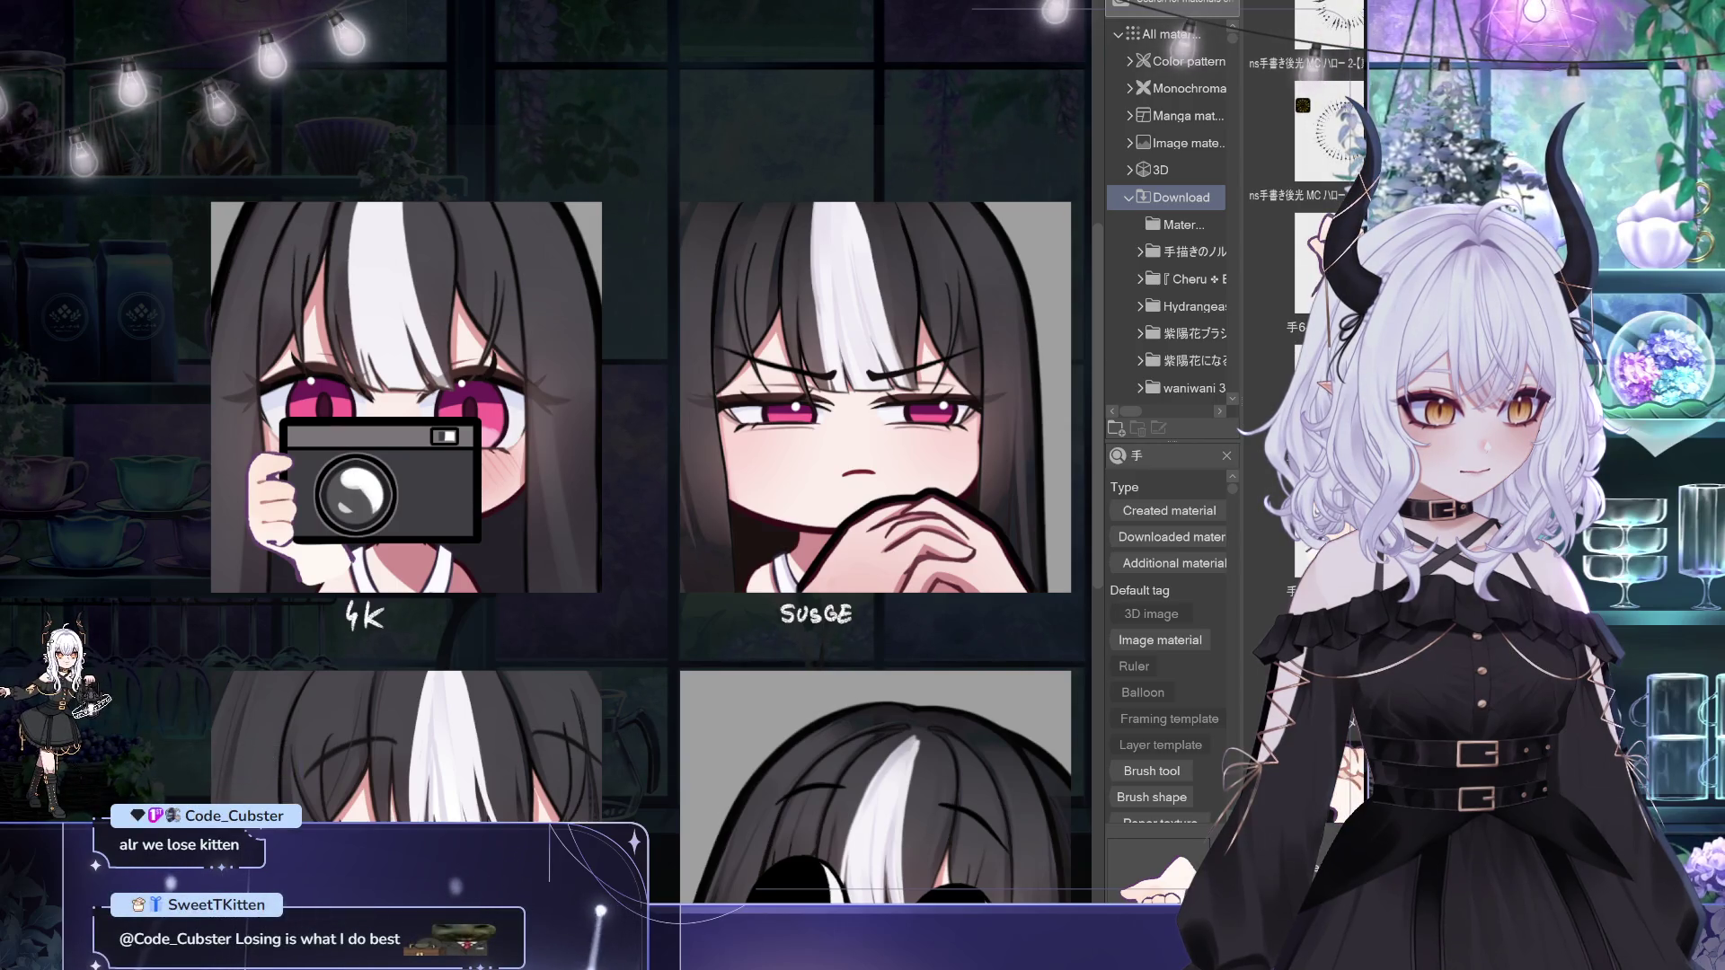
{"action": "left_click", "coordinate": [1266, 539]}
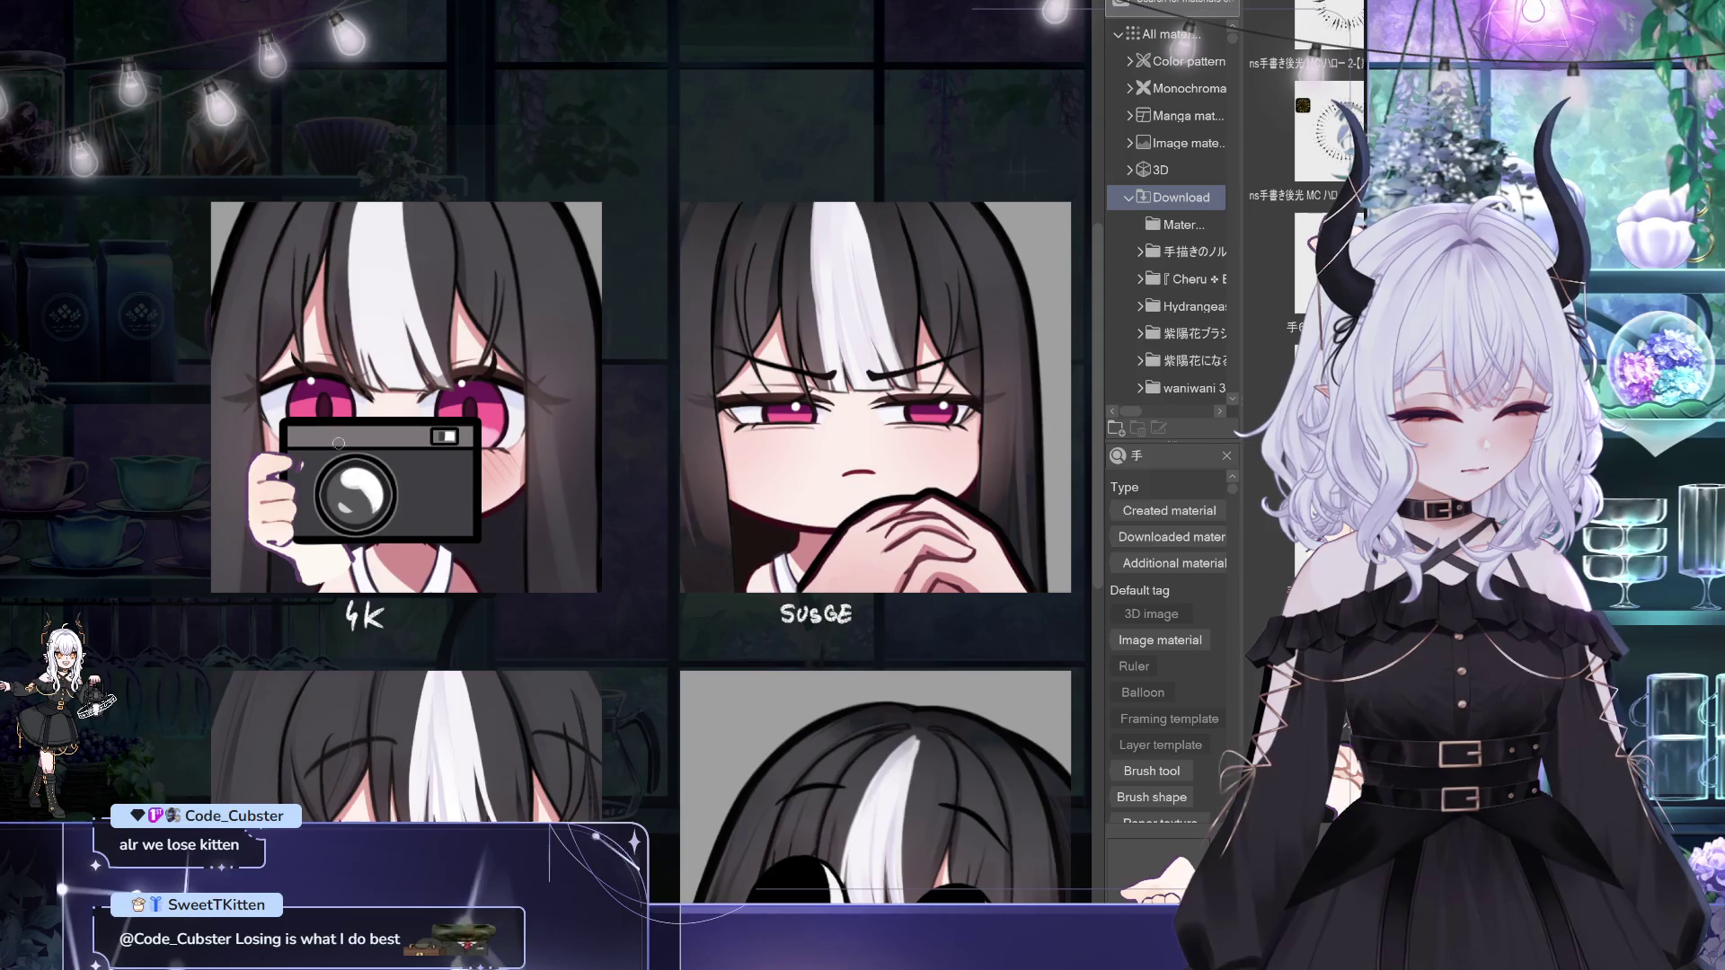
{"action": "left_click_drag", "start_coordinate": [335, 549], "coordinate": [319, 586]}
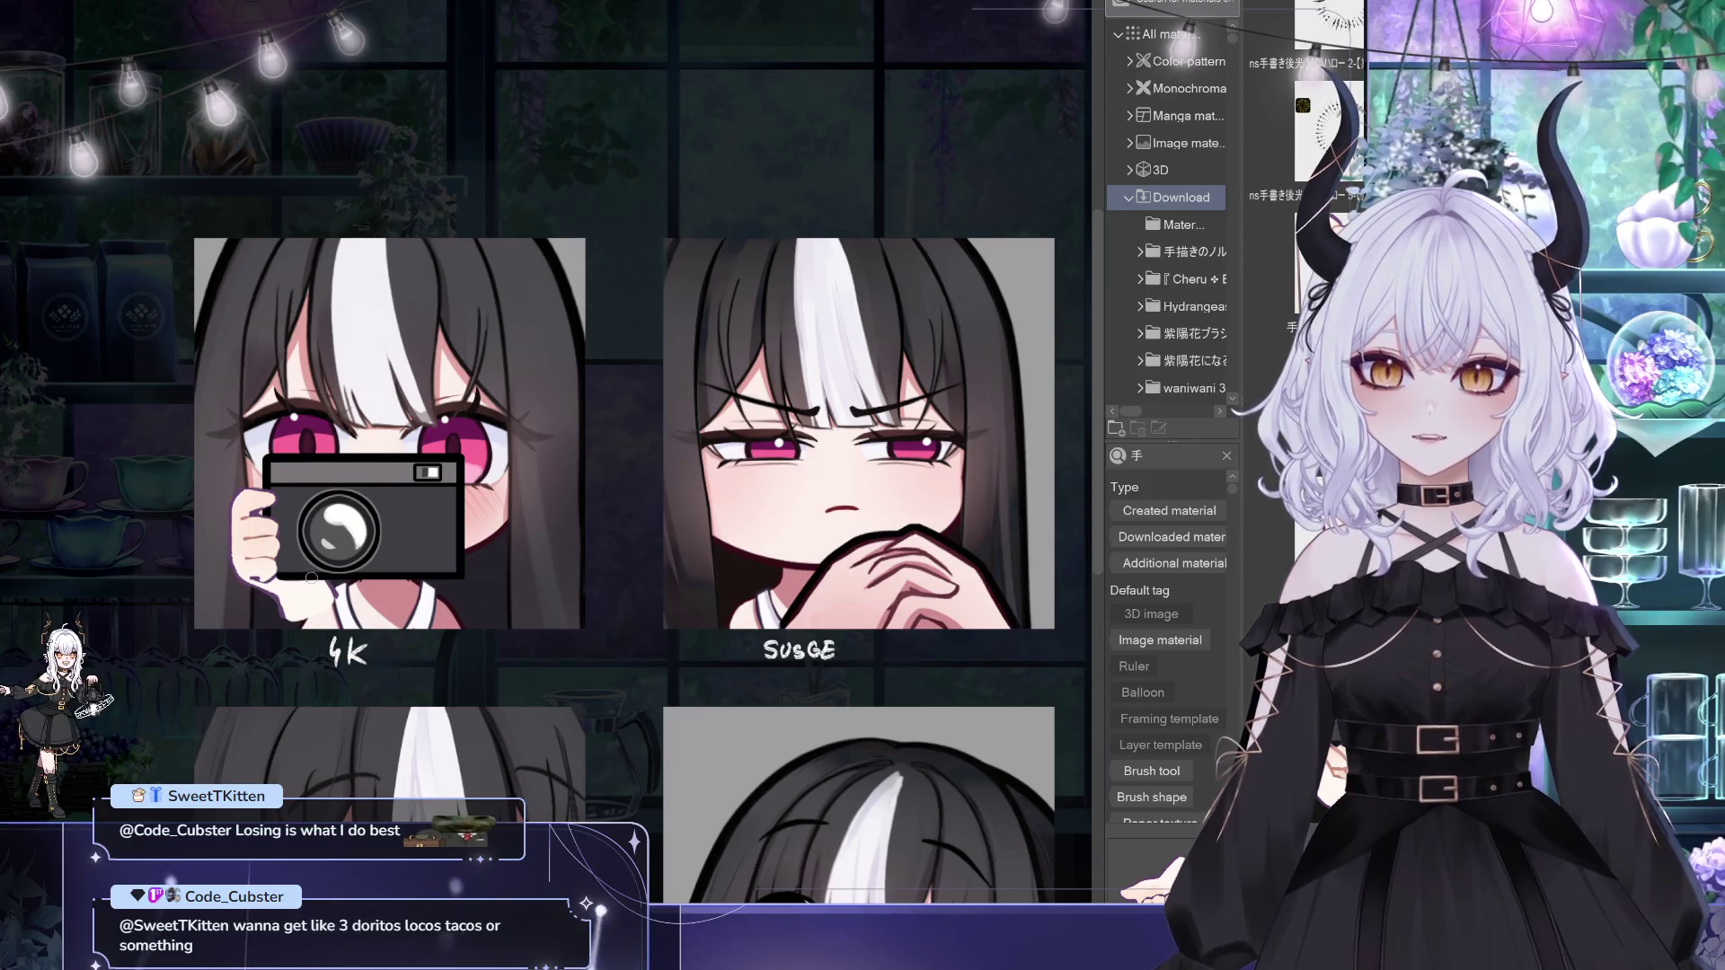
Step: Duplicate the hand, mirror it, and place it on the camera's right side
{"action": "left_click", "coordinate": [312, 576]}
{"action": "left_click_drag", "start_coordinate": [337, 532], "coordinate": [329, 525]}
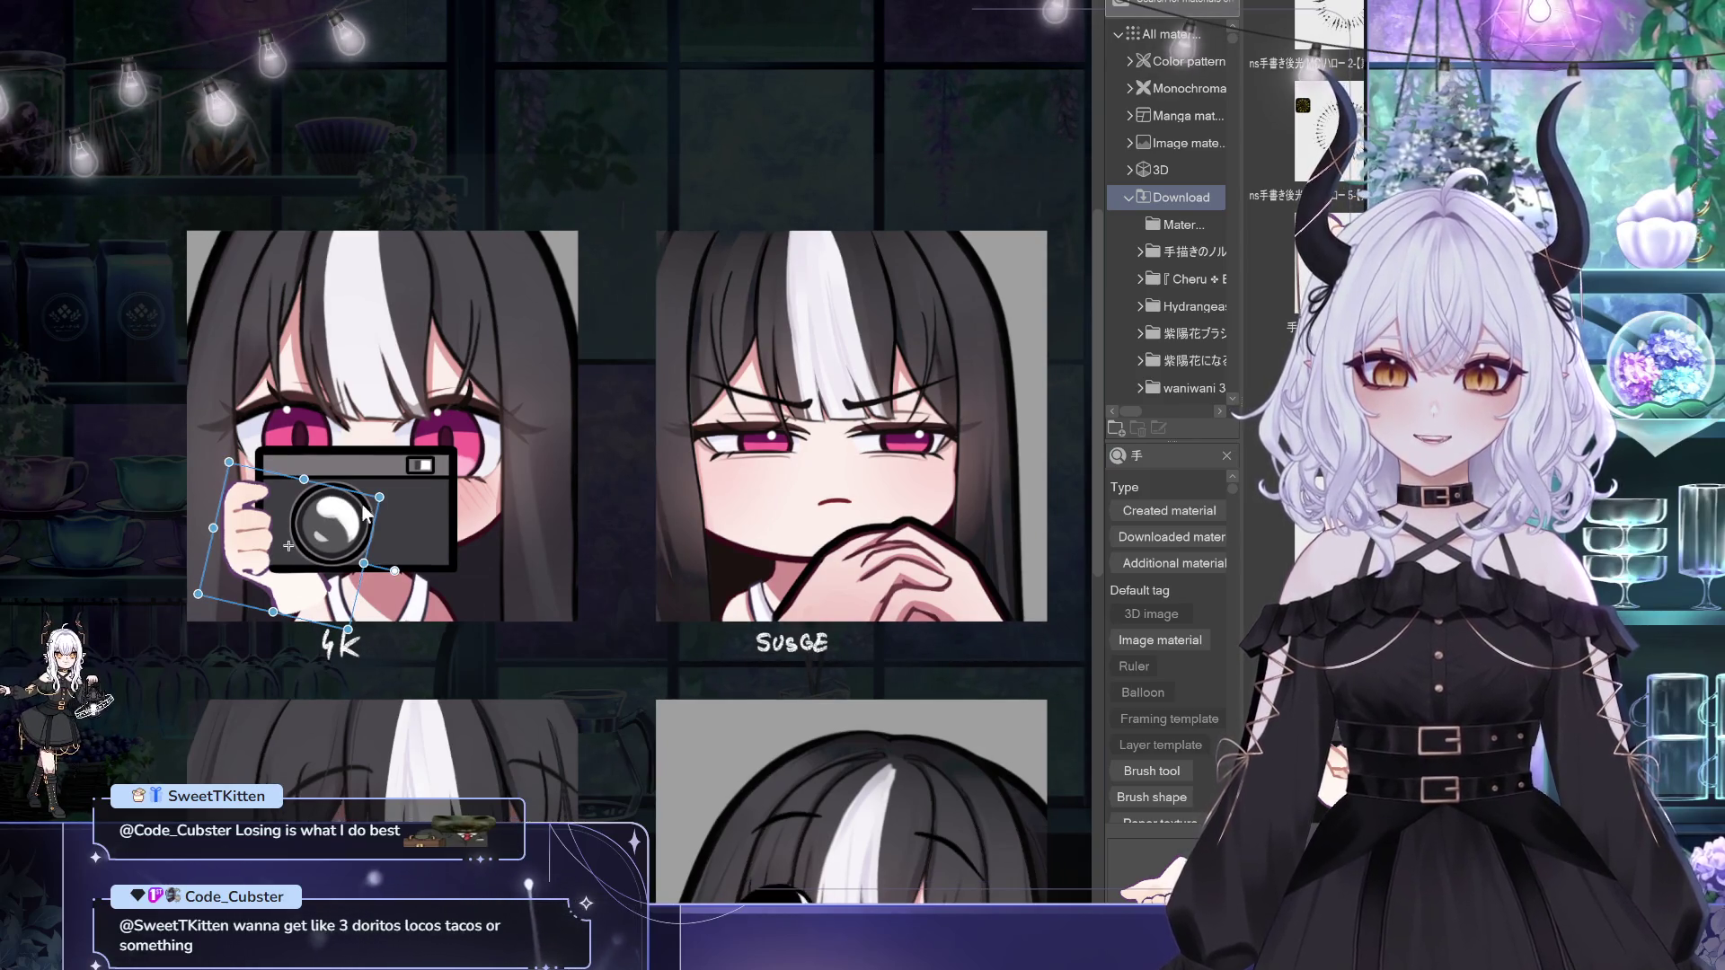
{"action": "key", "text": "ctrl+t"}
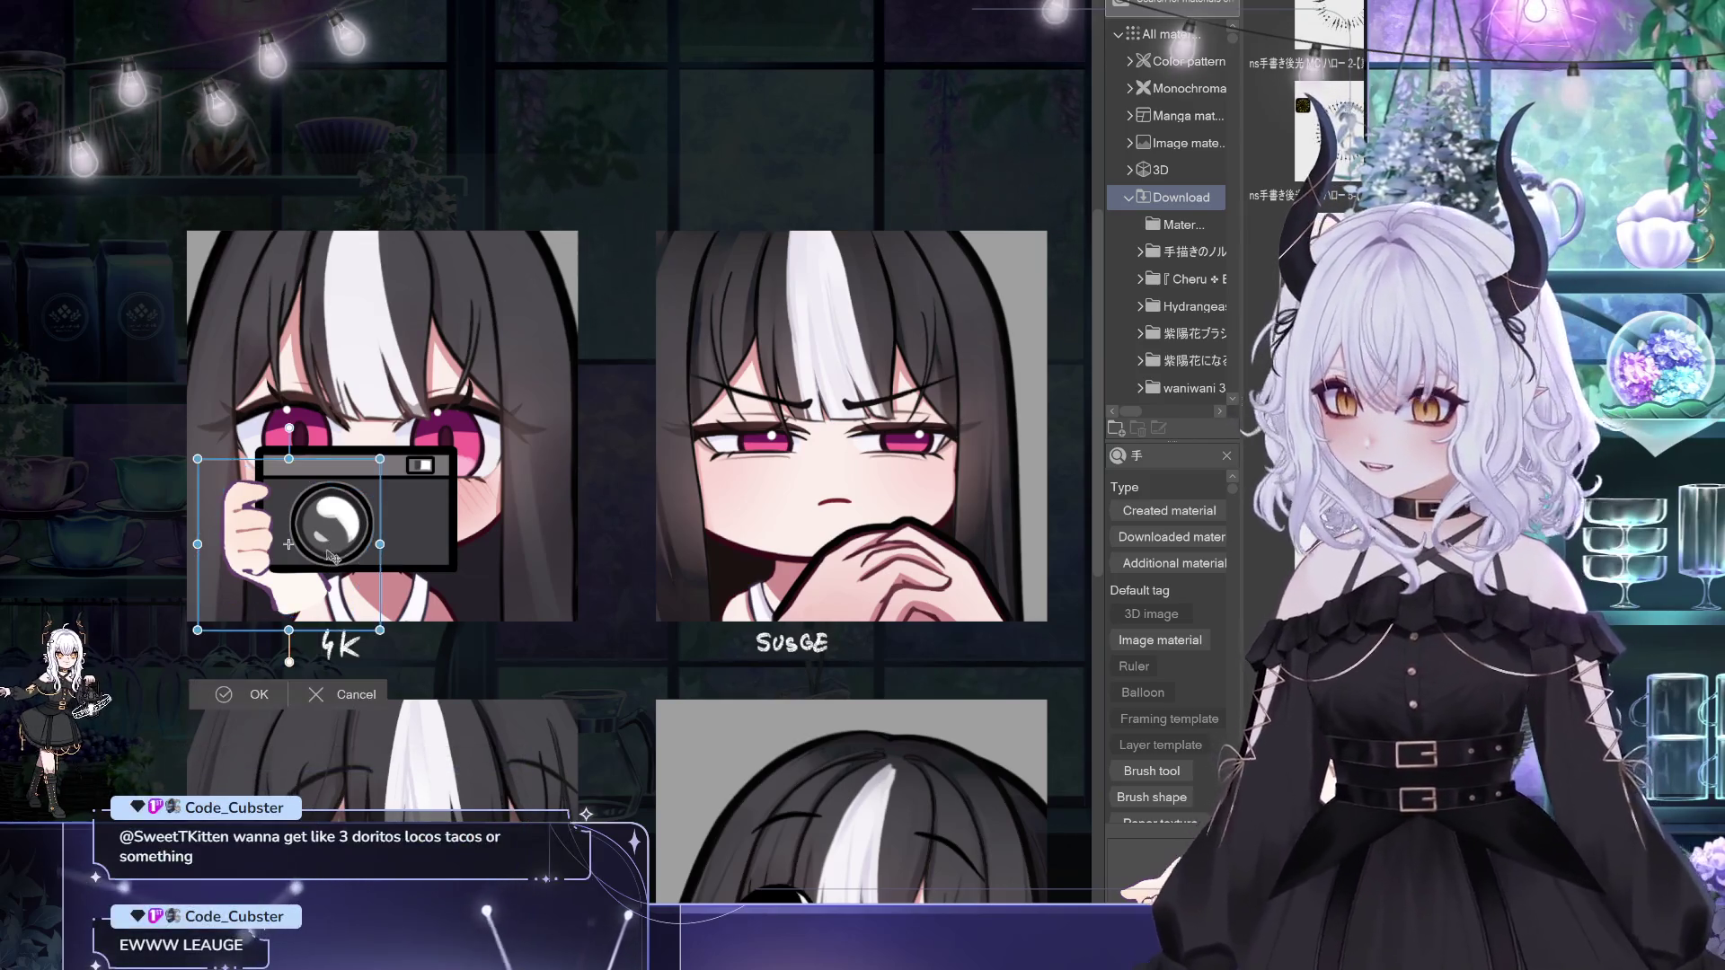
{"action": "mouse_move", "coordinate": [379, 587]}
{"action": "left_mouse_down"}
{"action": "mouse_move", "coordinate": [501, 586]}
{"action": "mouse_move", "coordinate": [505, 464]}
{"action": "left_mouse_up"}
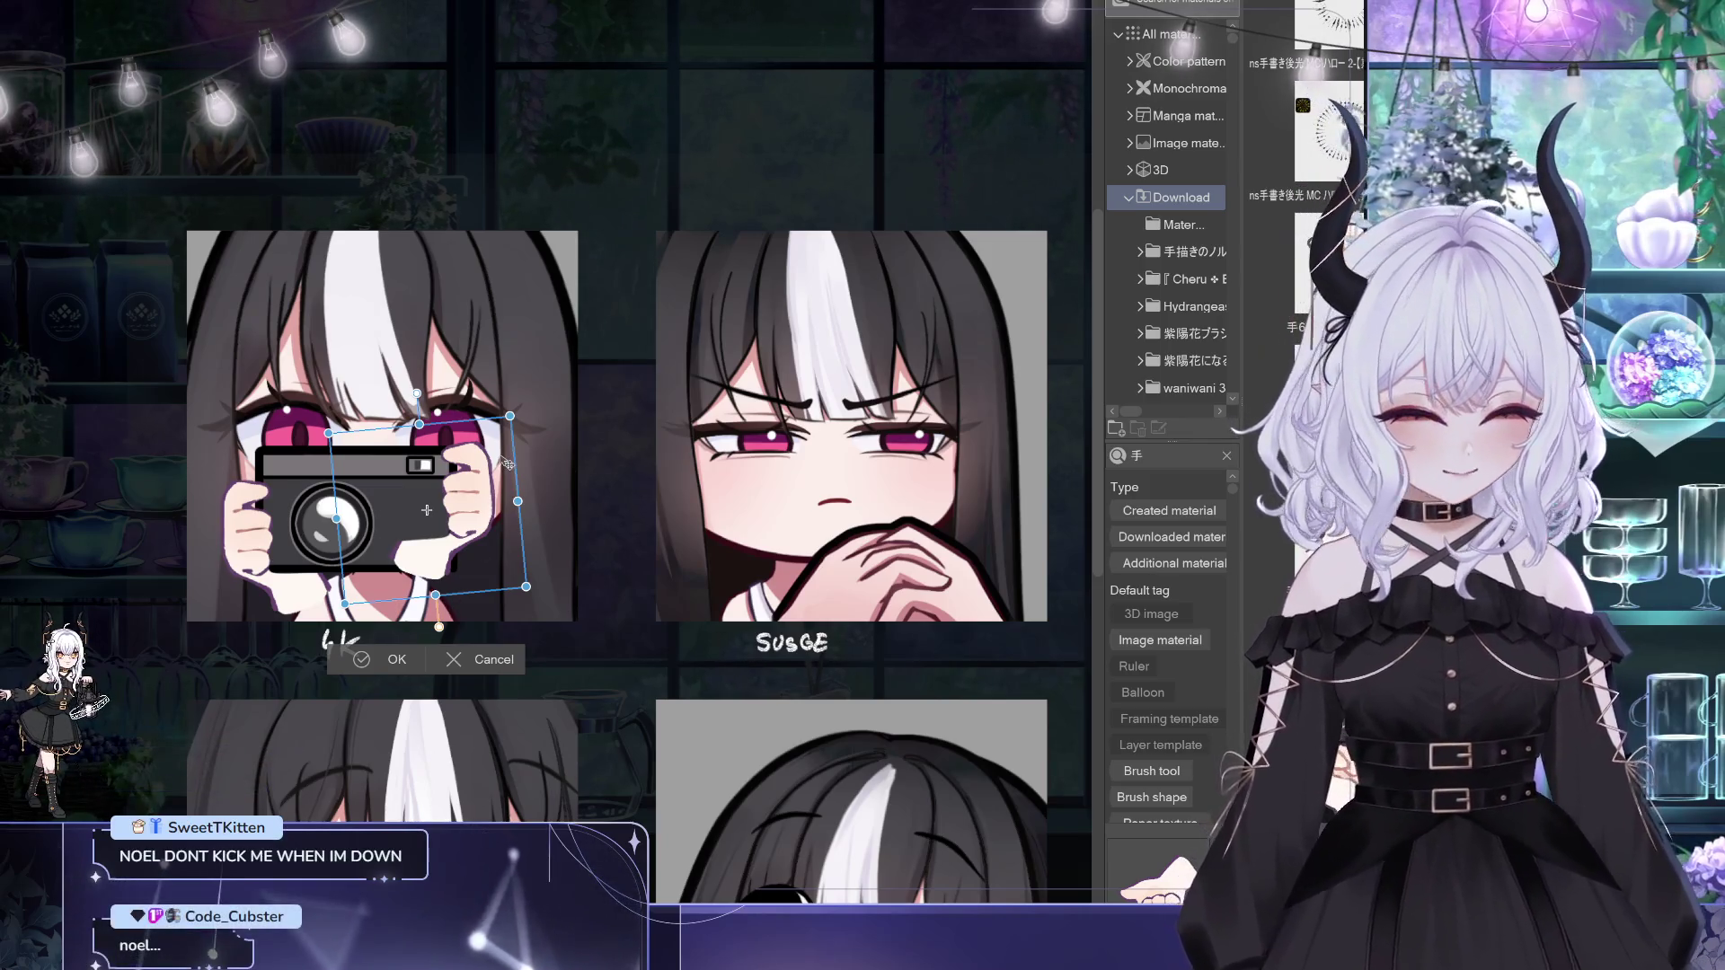
{"action": "left_click", "coordinate": [372, 661]}
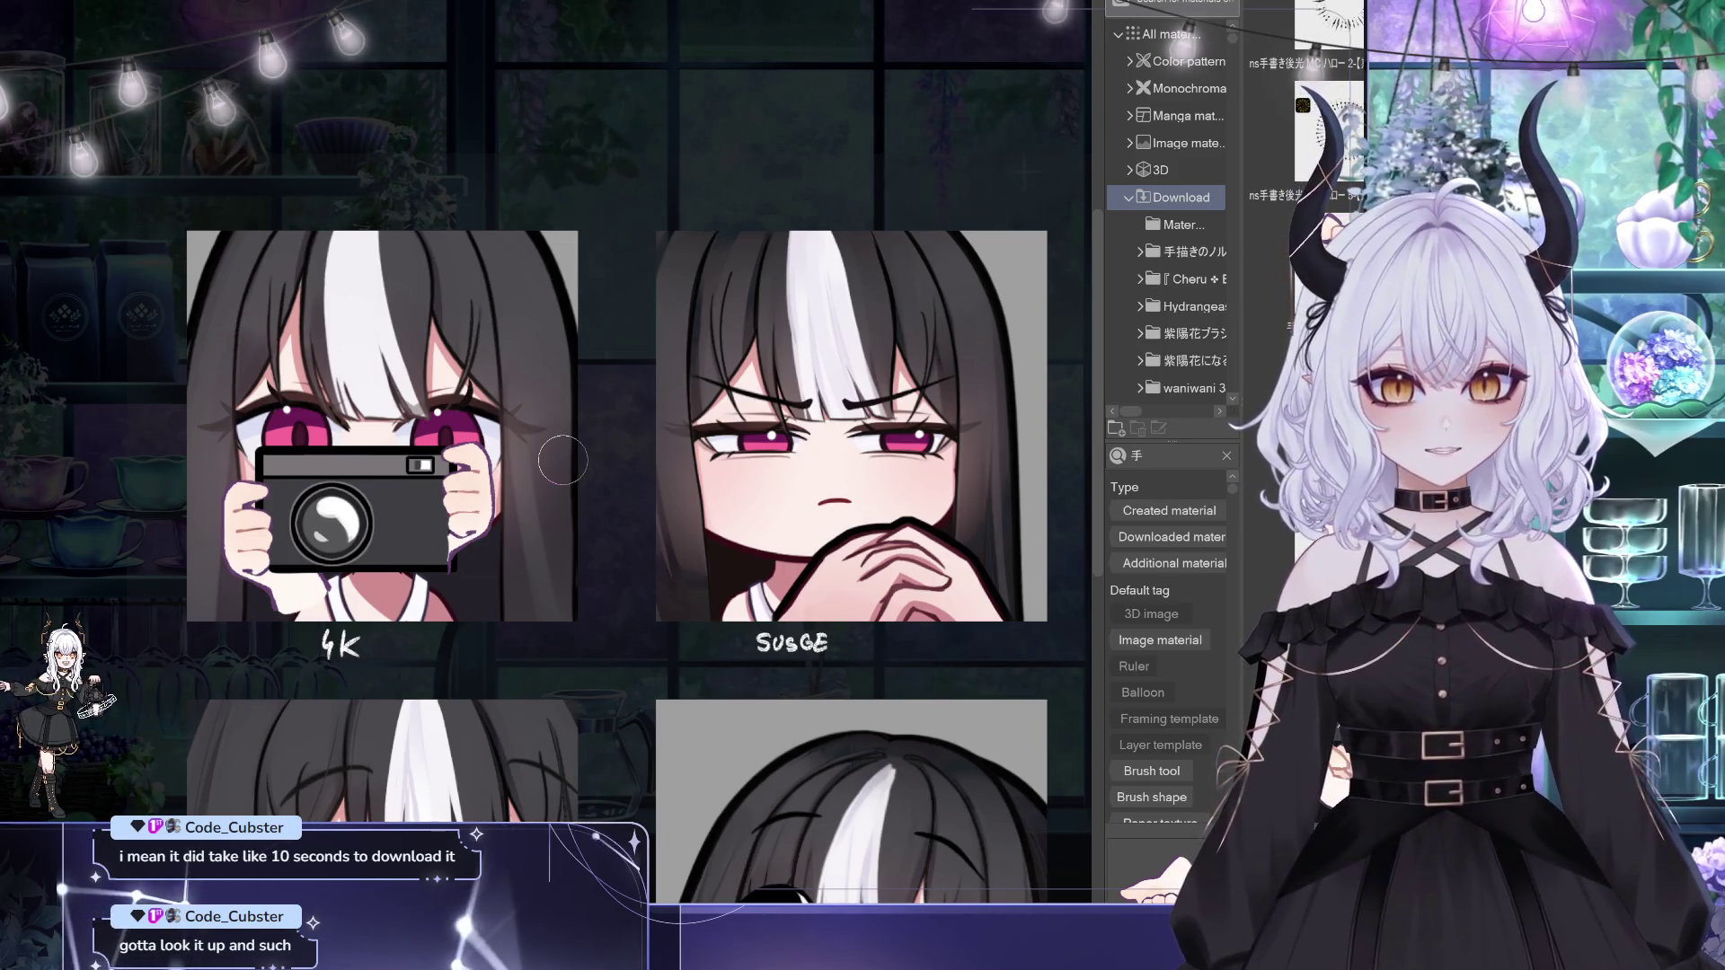
Step: Check the two-handed 4K pose mirrored, toggle the Downloaded filter, and start resizing the left hand
{"action": "key", "text": "h"}
{"action": "left_click_drag", "start_coordinate": [1024, 141], "coordinate": [784, 122]}
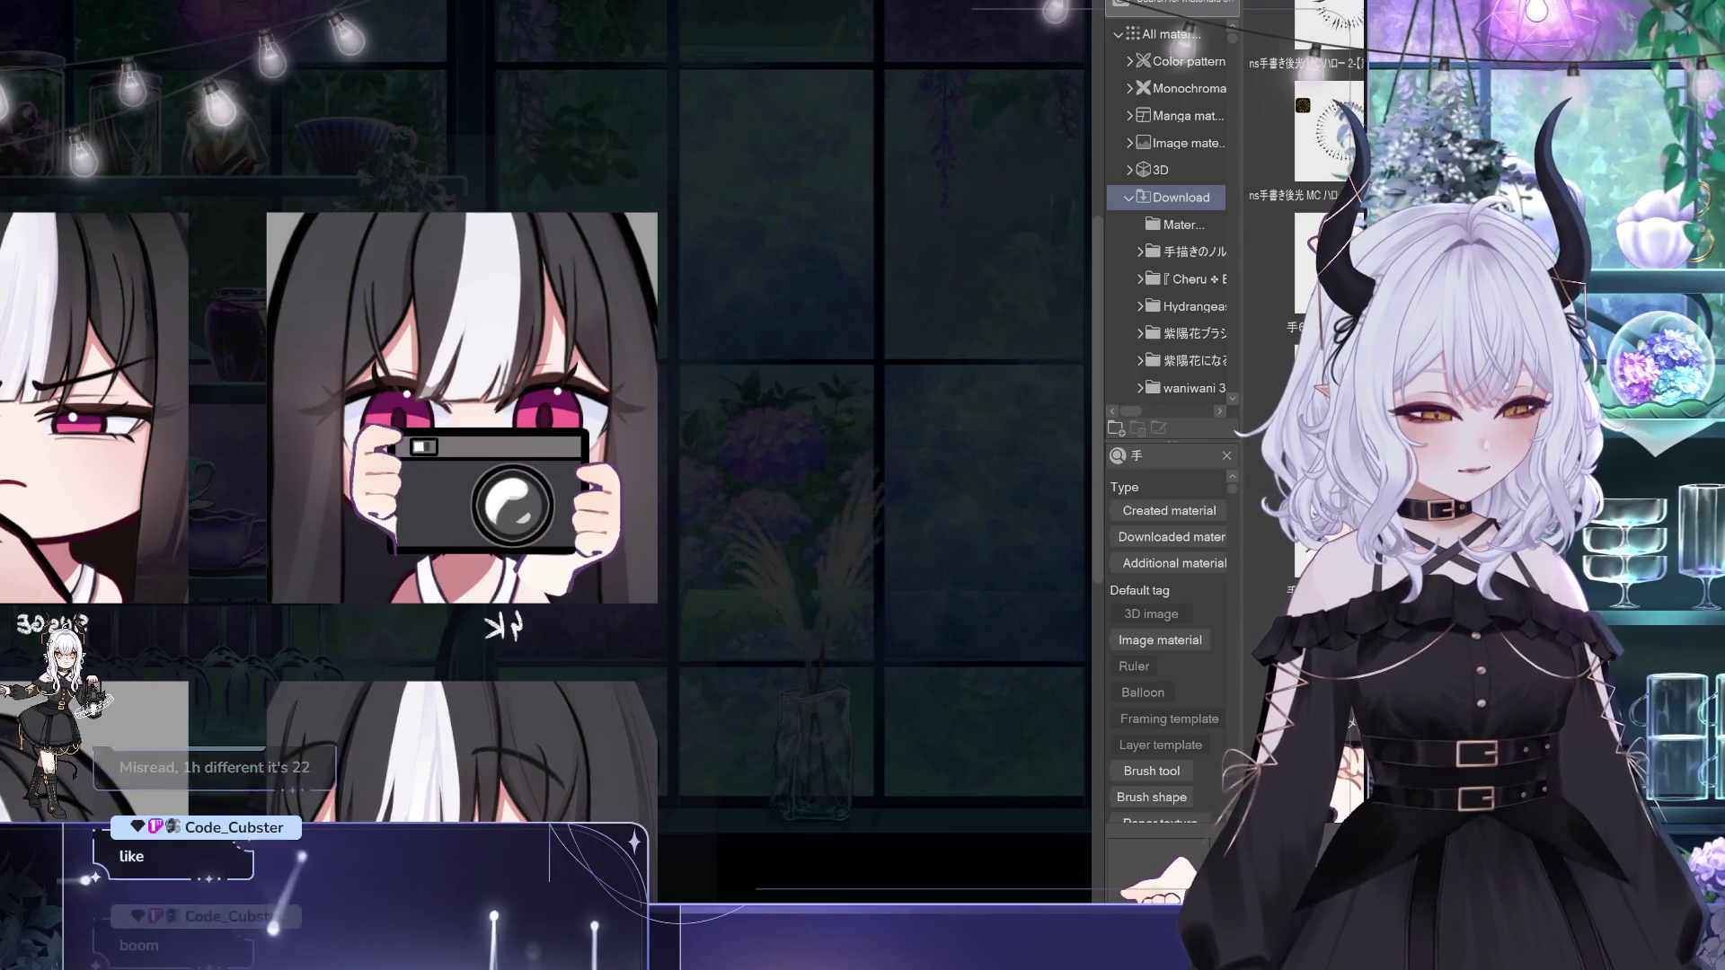
{"action": "left_click", "coordinate": [1166, 537]}
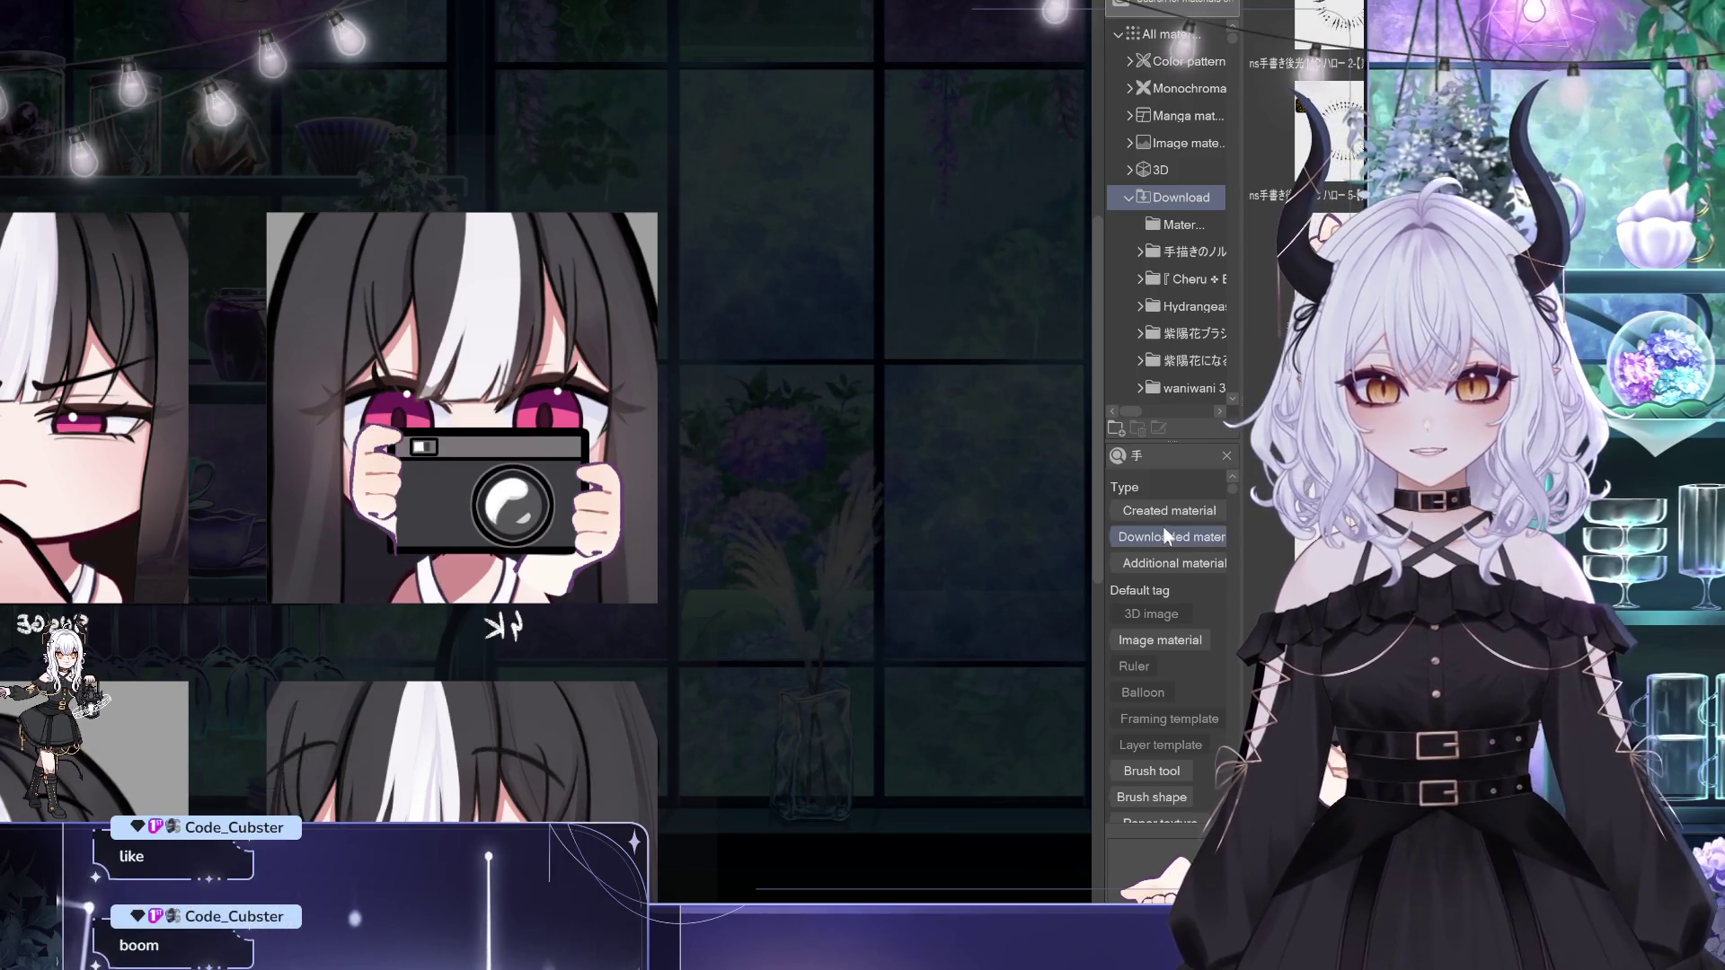
{"action": "left_click", "coordinate": [1197, 531]}
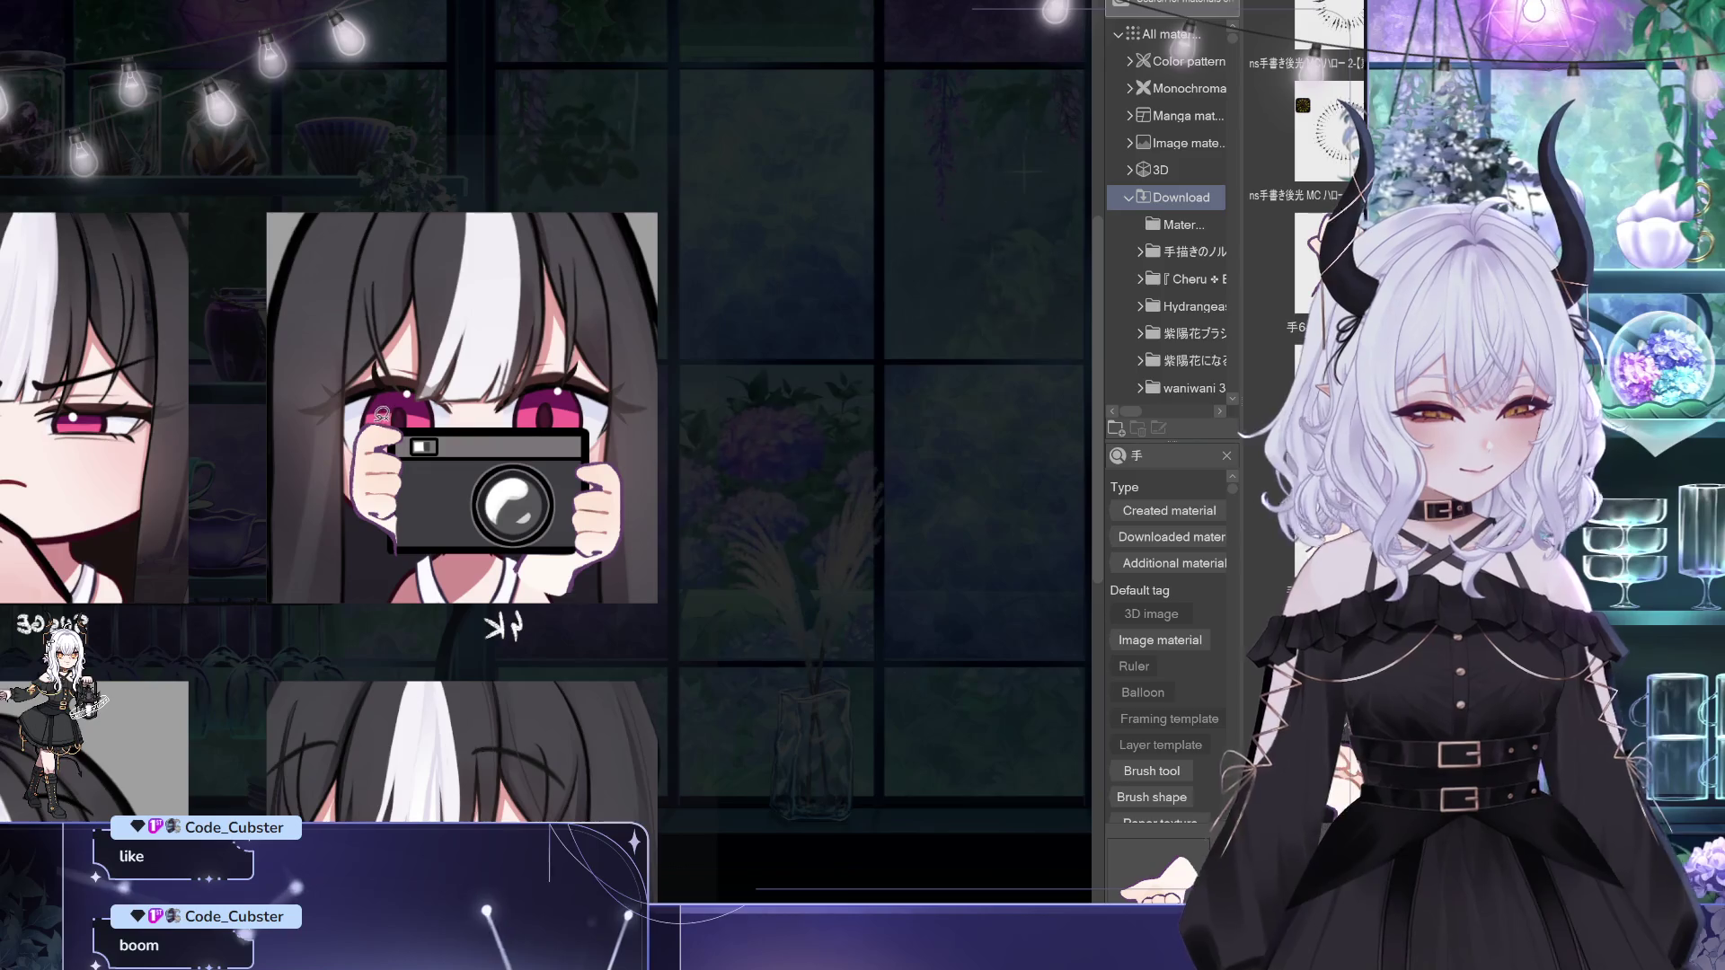
{"action": "key", "text": "ctrl+t"}
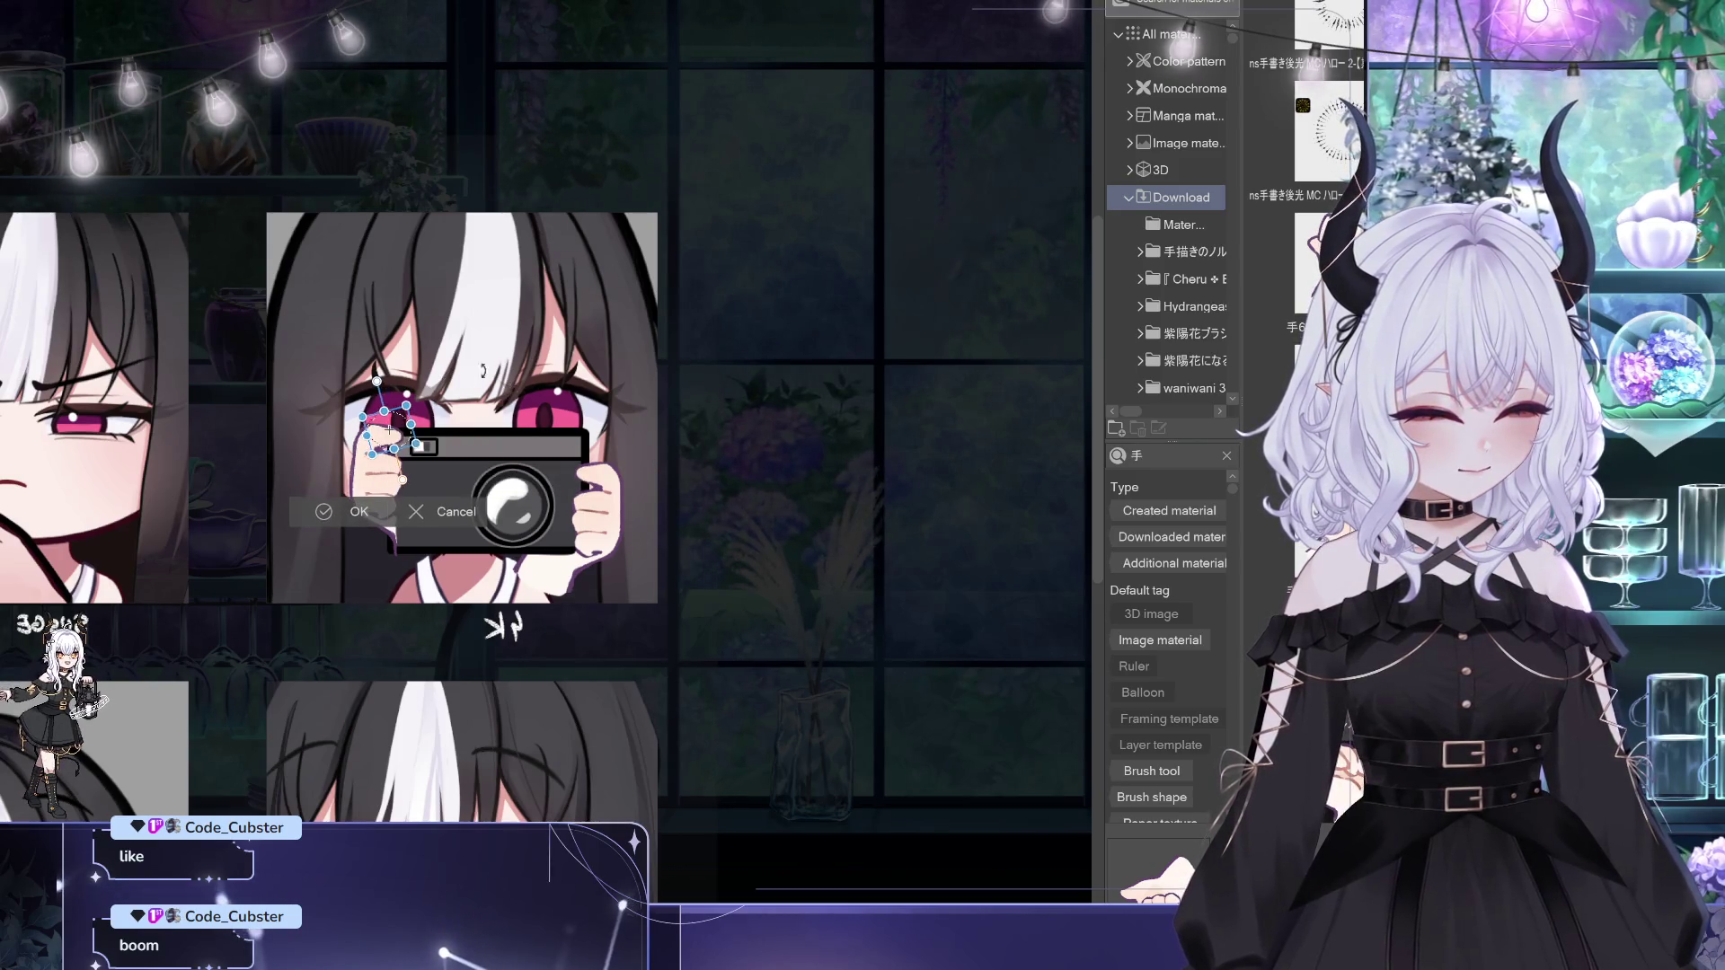
Step: Resize the left hand onto the camera, then shift the hand and camera slightly into place
{"action": "left_click_drag", "start_coordinate": [411, 442], "coordinate": [388, 422]}
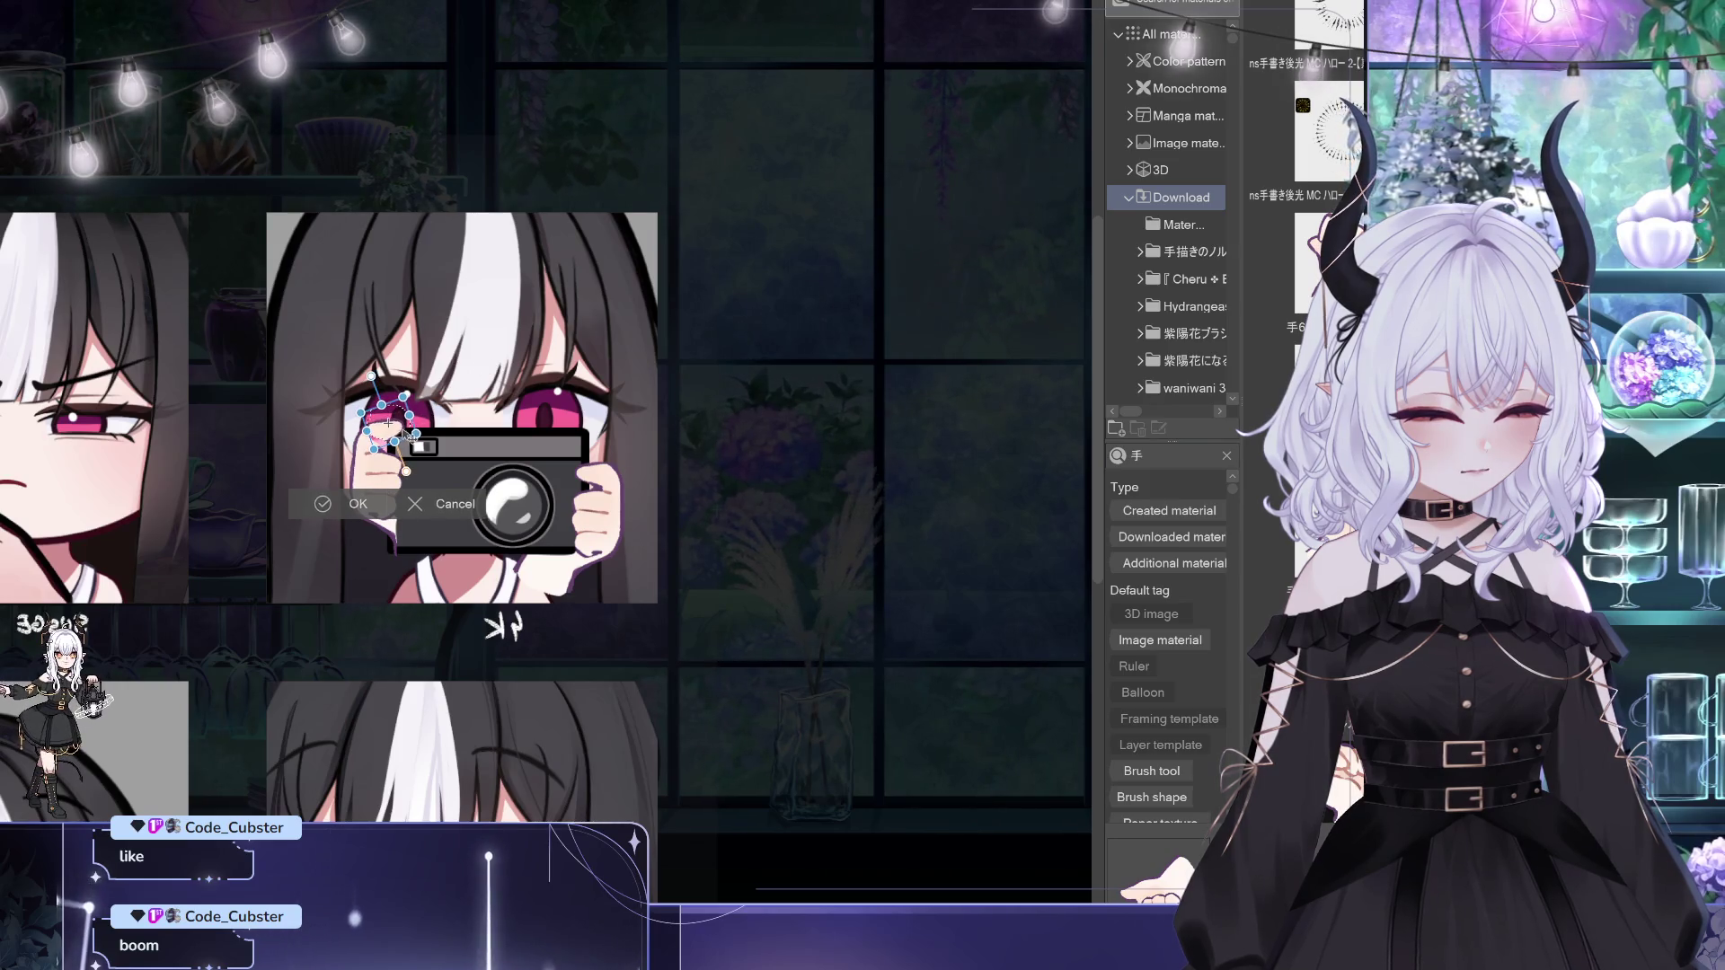
{"action": "key", "text": "Return"}
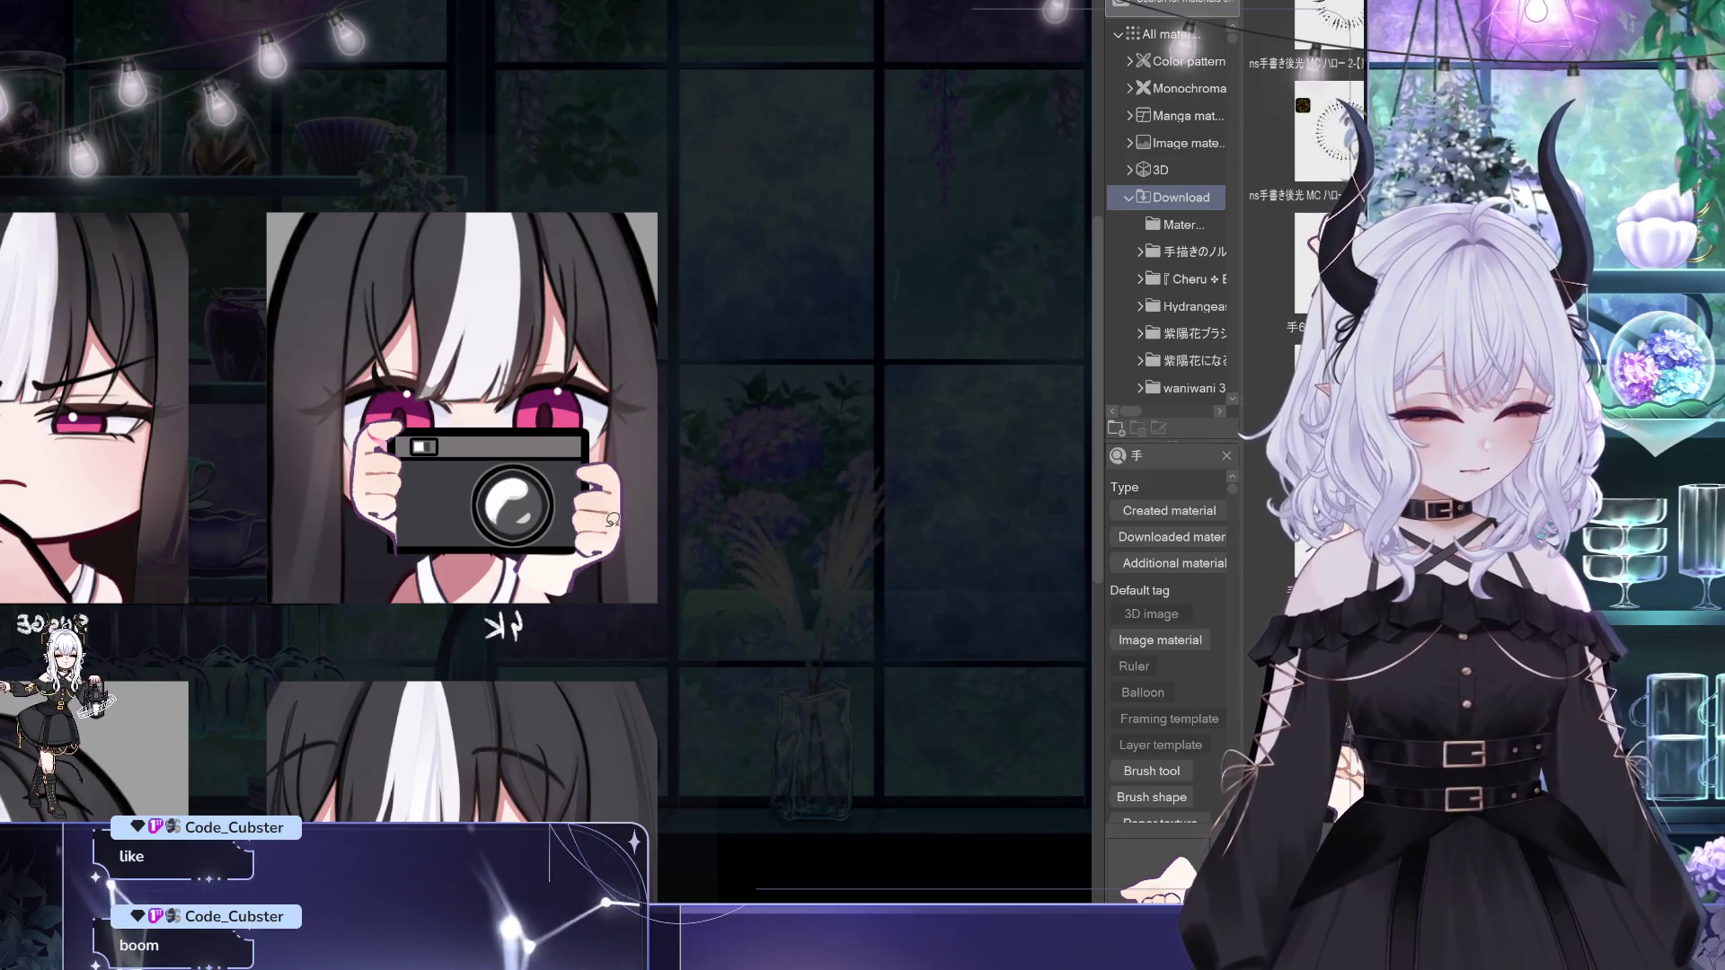
{"action": "key", "text": "ctrl+t"}
{"action": "left_click_drag", "start_coordinate": [596, 573], "coordinate": [607, 540]}
{"action": "left_click", "coordinate": [489, 661]}
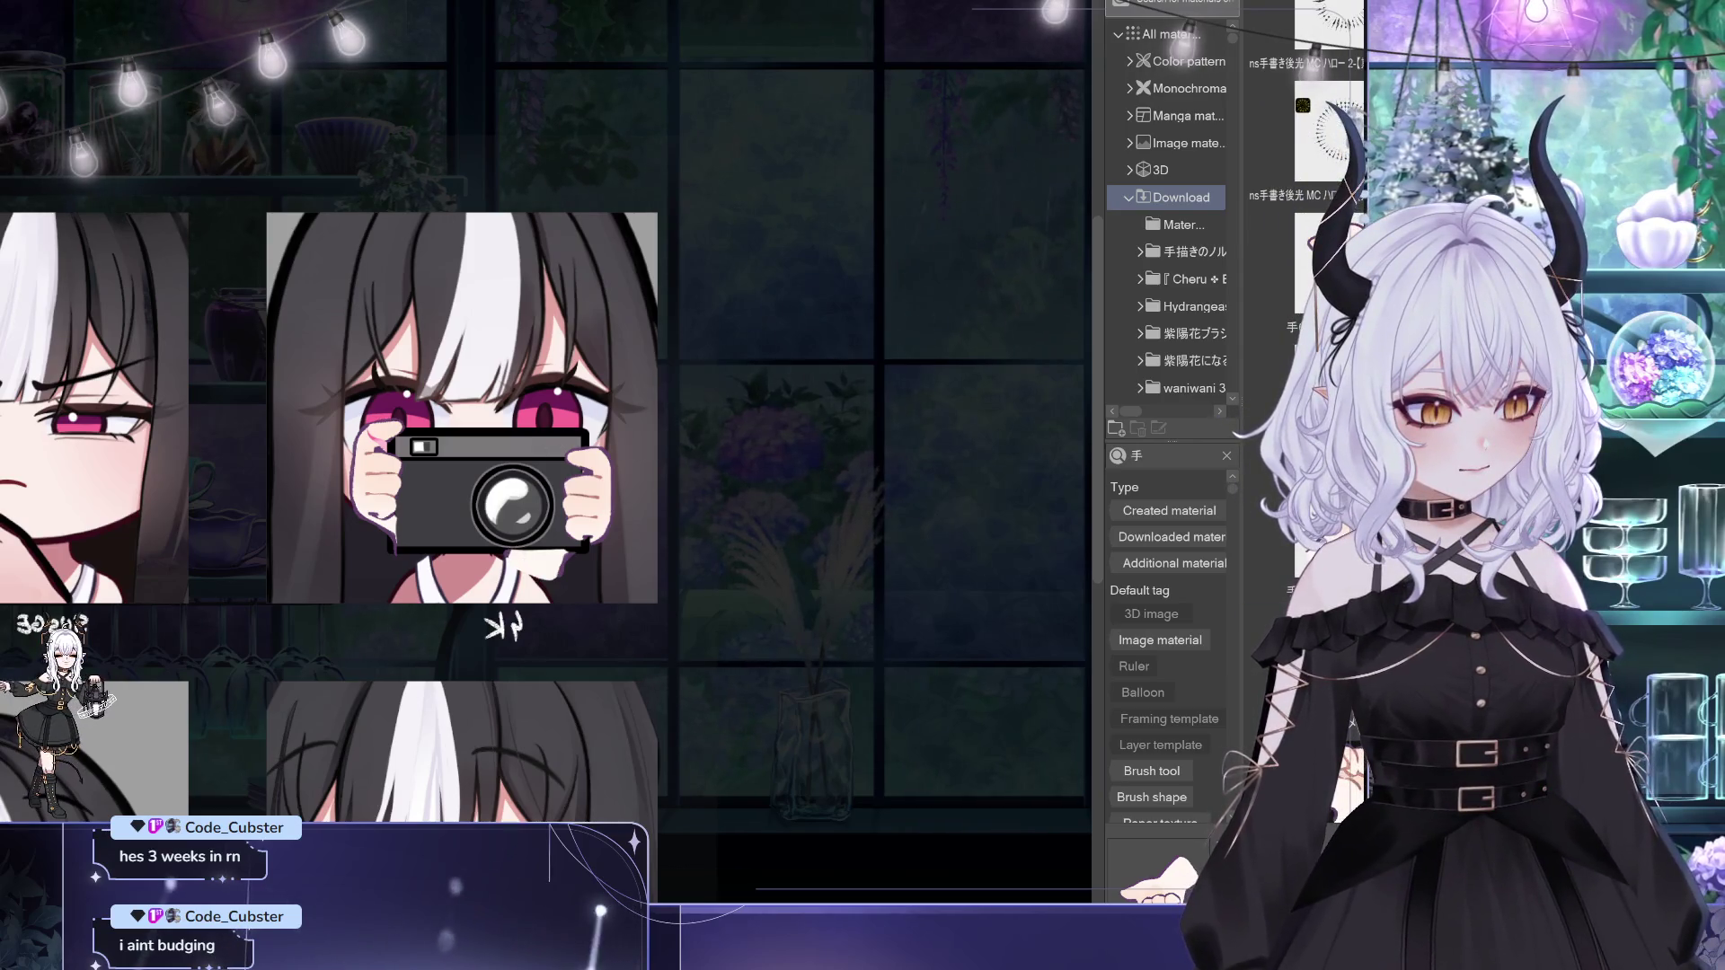
Step: Sample the camera's colours to paint a yin-yang design on the lens
{"action": "left_click", "coordinate": [564, 562], "text": "alt"}
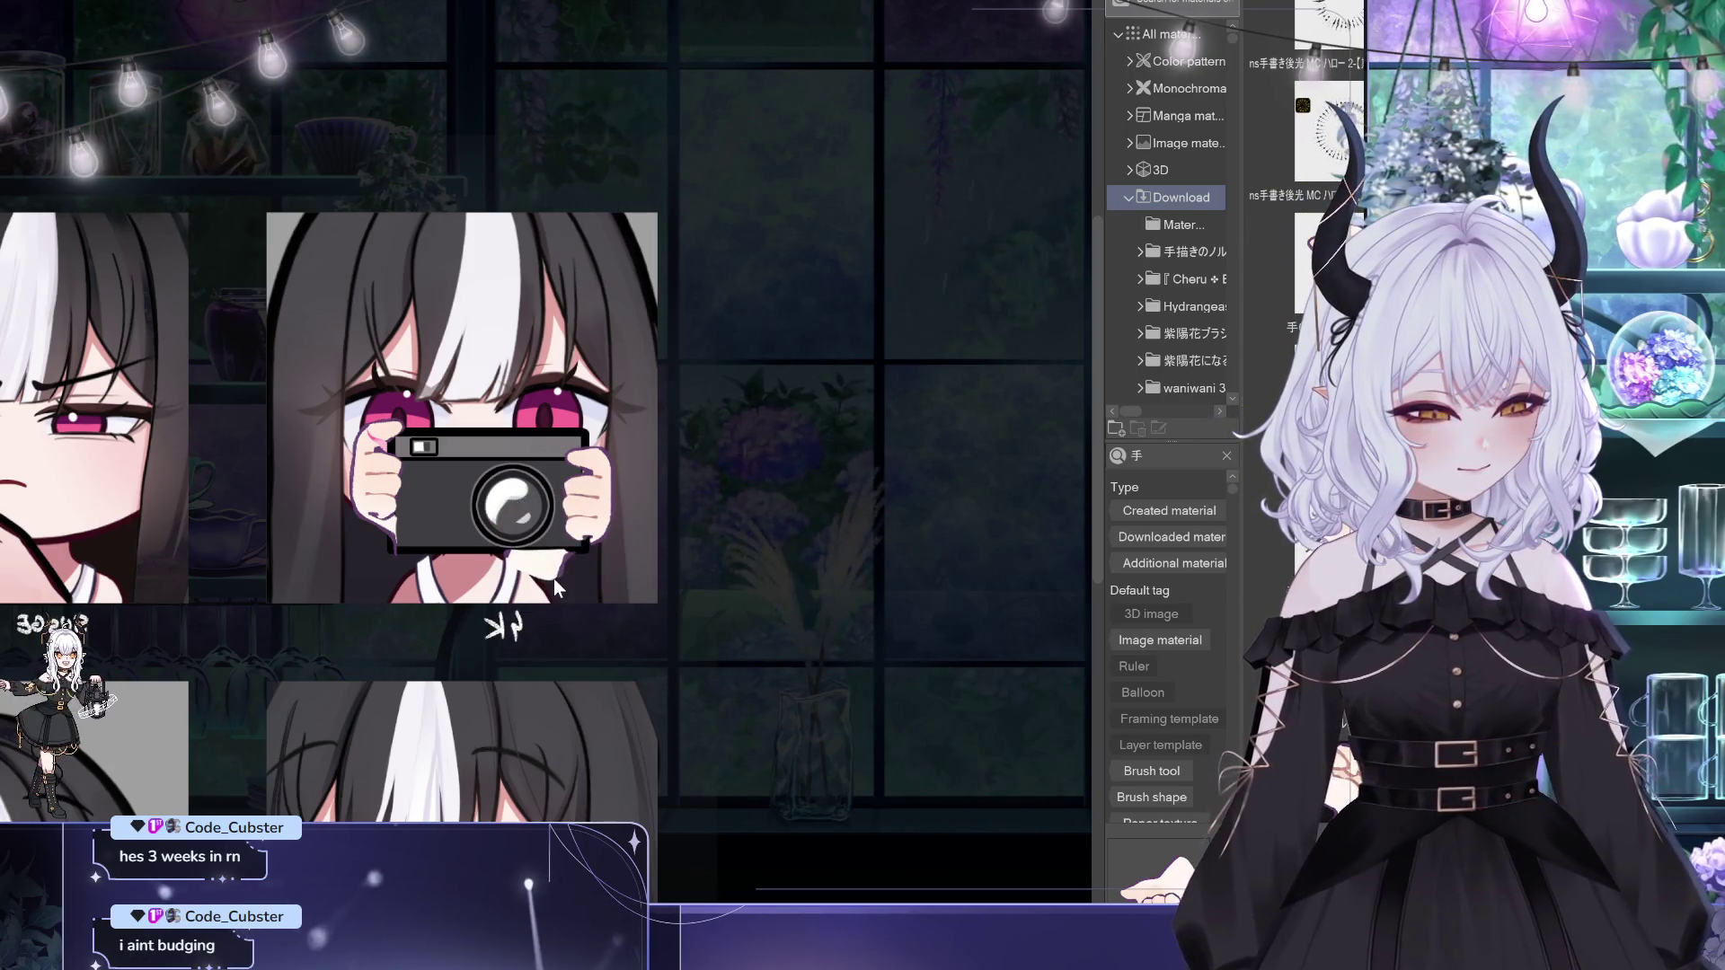
{"action": "left_click", "coordinate": [546, 573], "text": "alt"}
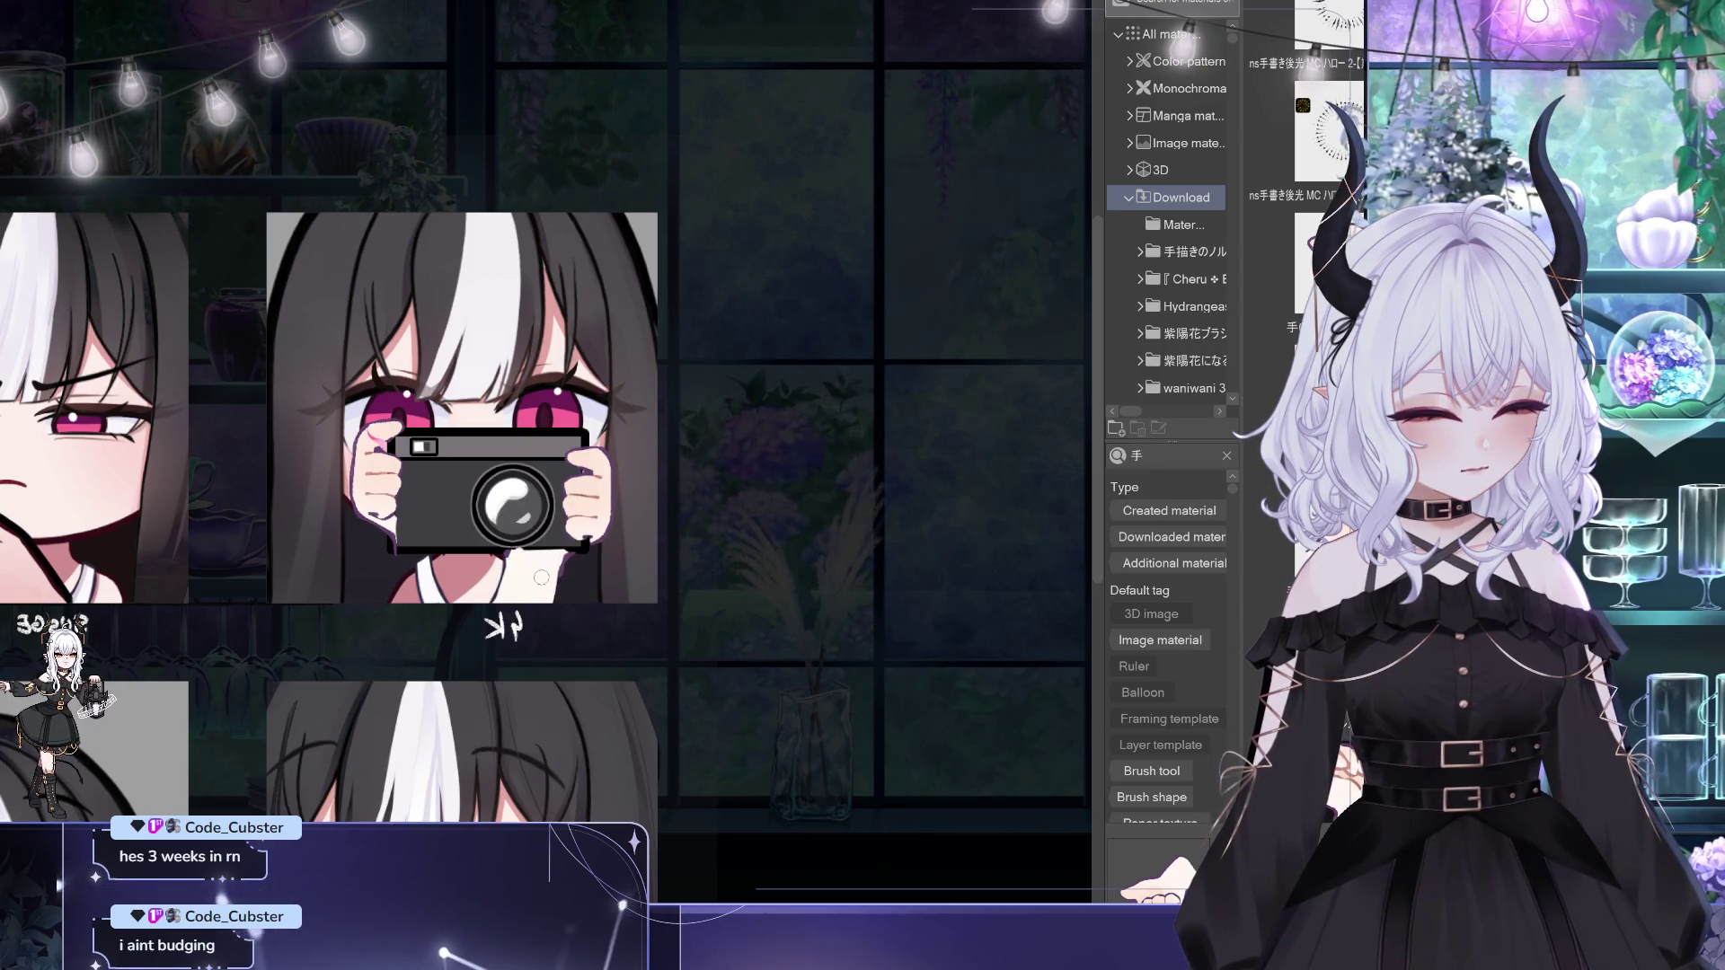
{"action": "left_click", "coordinate": [559, 571], "text": "alt"}
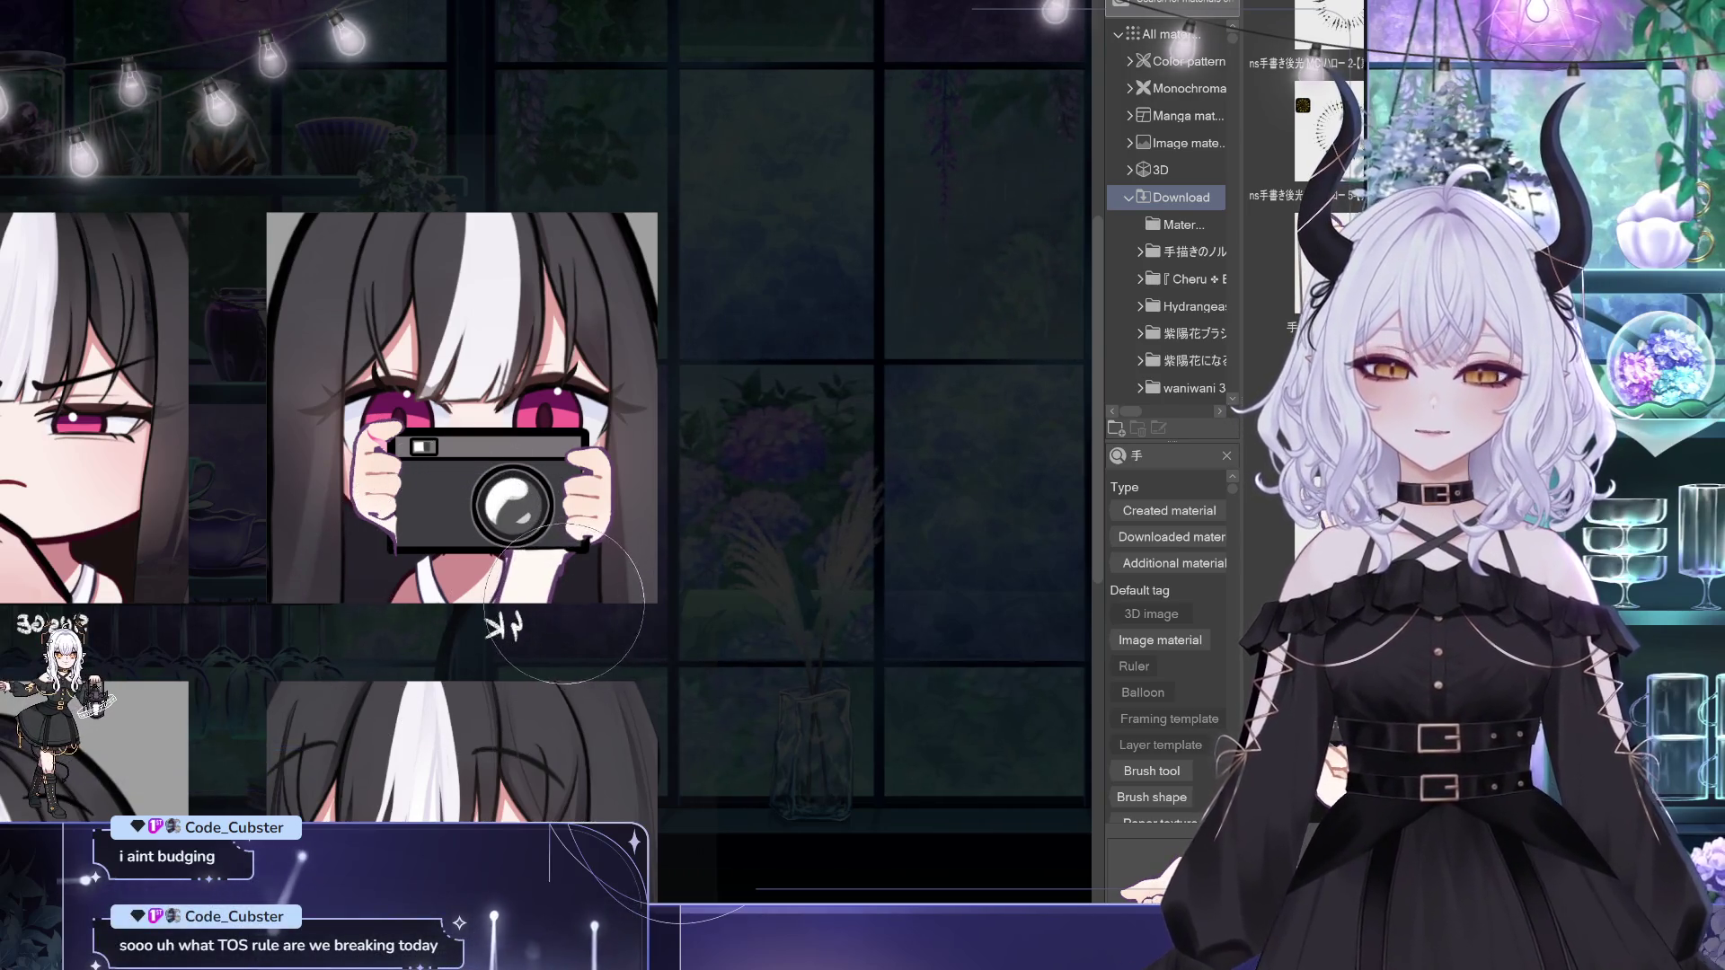
Step: Nudge the small scribble on the lens slightly to the right
{"action": "key", "text": "ctrl+t"}
{"action": "left_click_drag", "start_coordinate": [545, 614], "coordinate": [548, 615]}
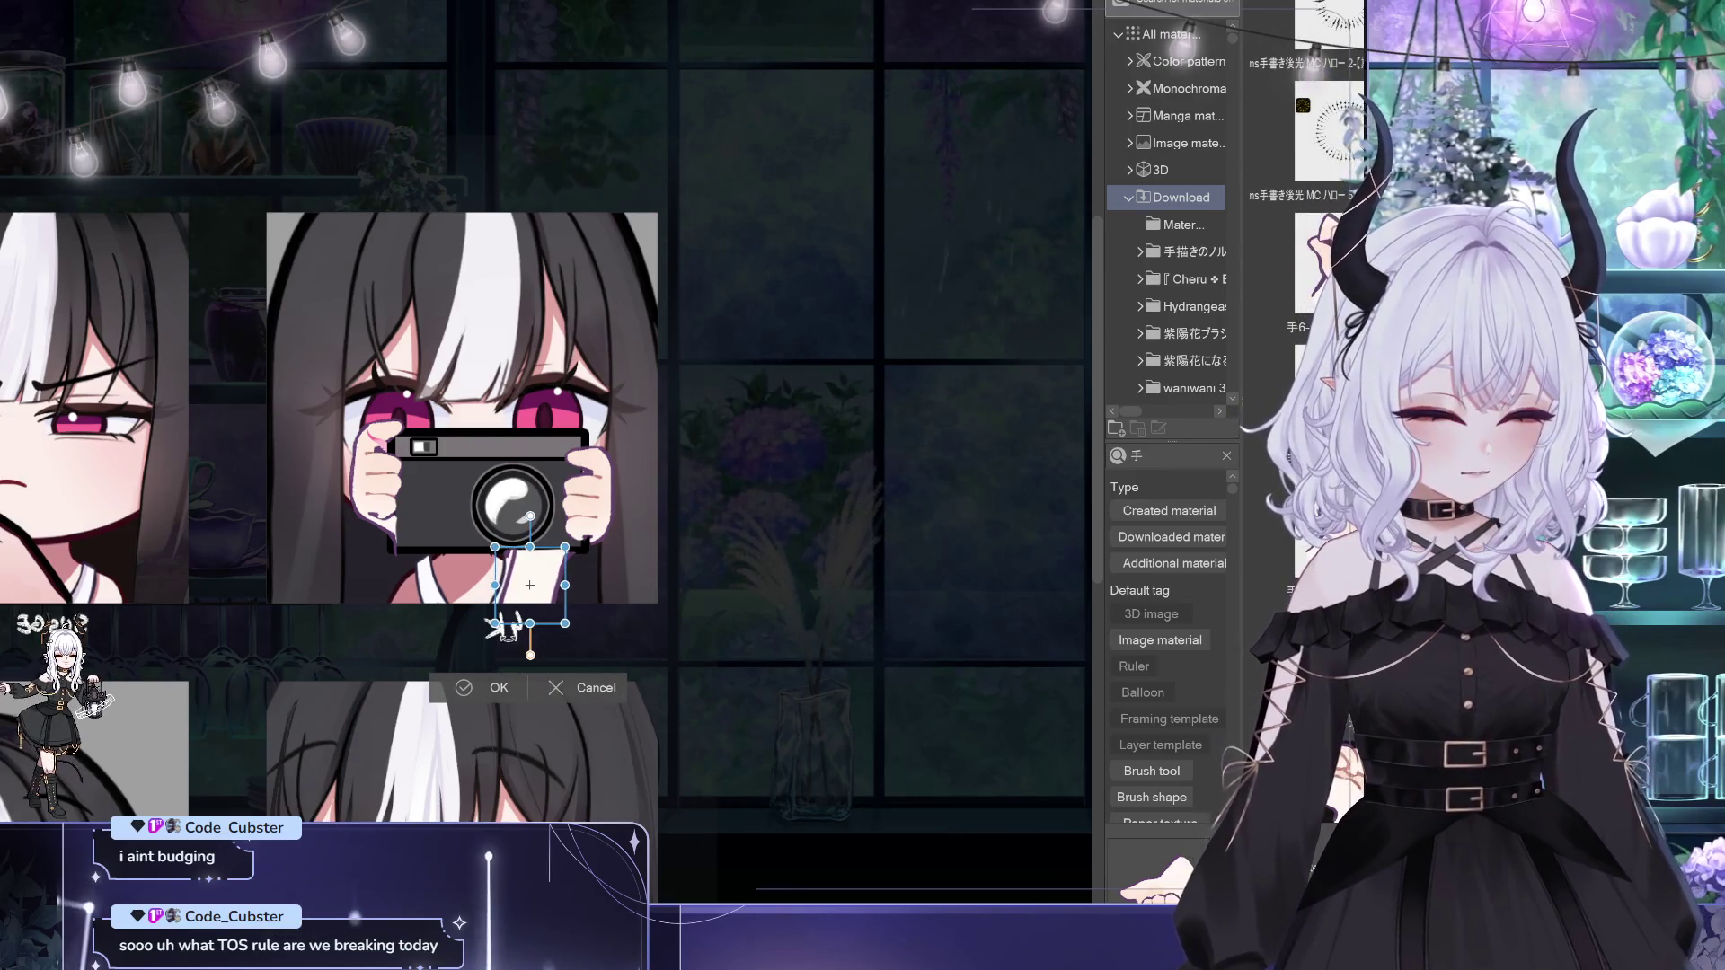
{"action": "left_click", "coordinate": [468, 690]}
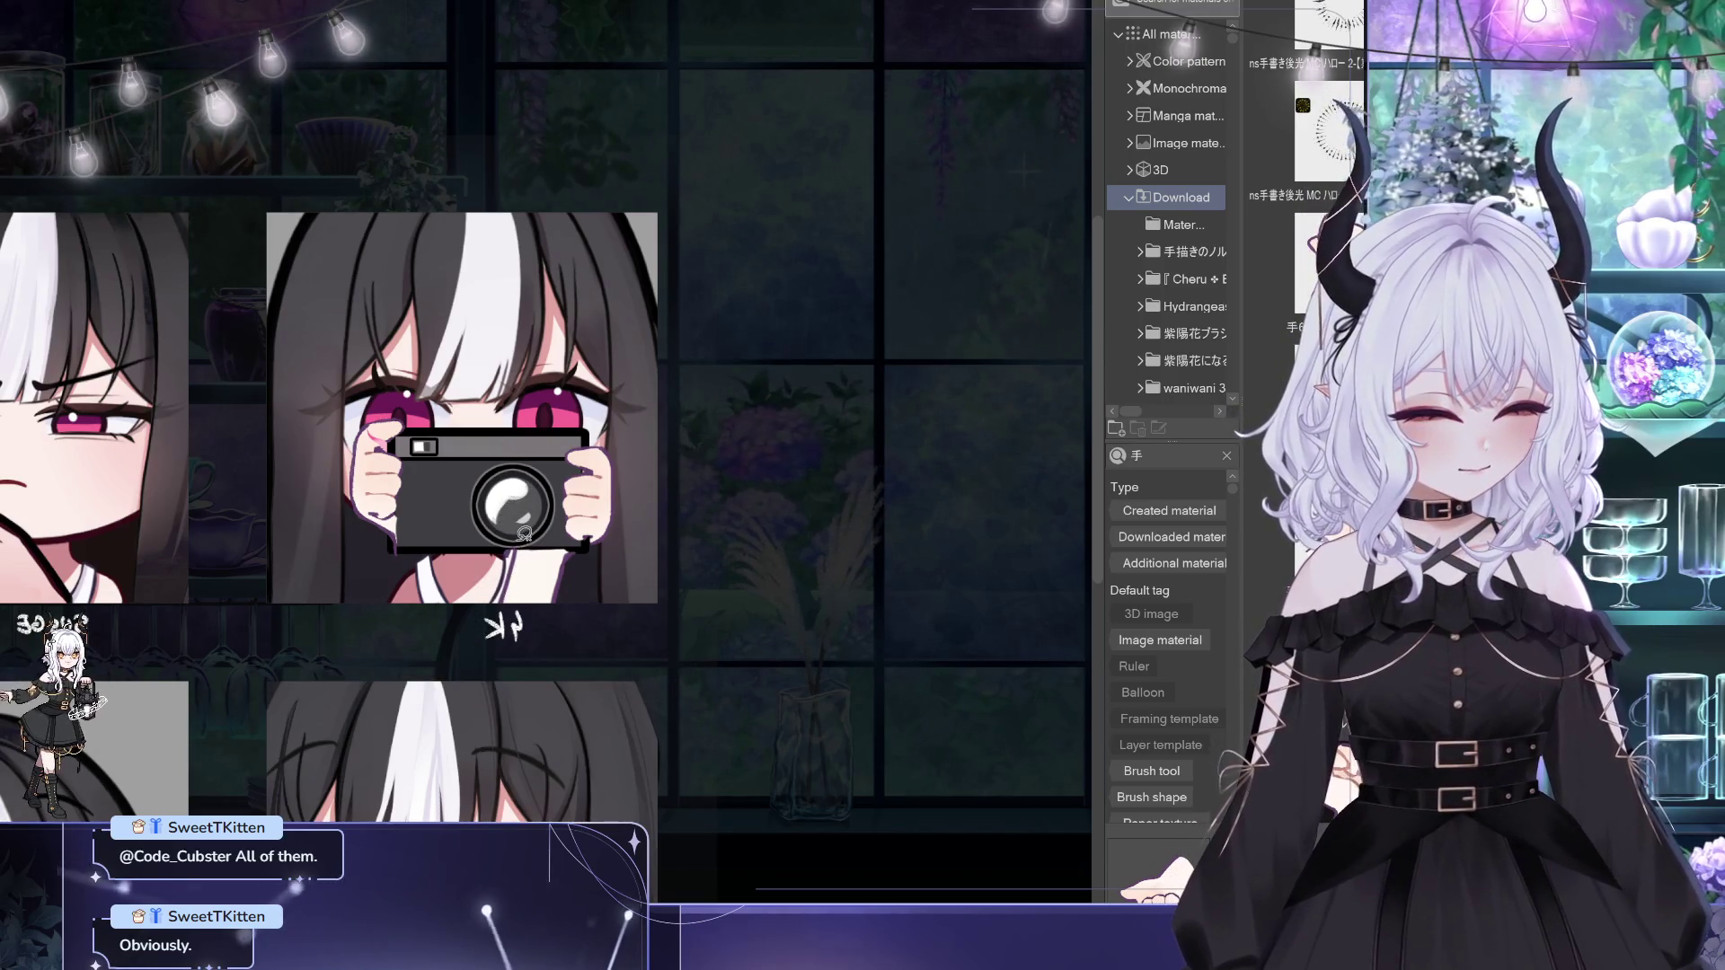
{"action": "mouse_move", "coordinate": [863, 630]}
{"action": "left_mouse_down"}
{"action": "mouse_move", "coordinate": [834, 755]}
{"action": "mouse_move", "coordinate": [786, 693]}
{"action": "left_mouse_up"}
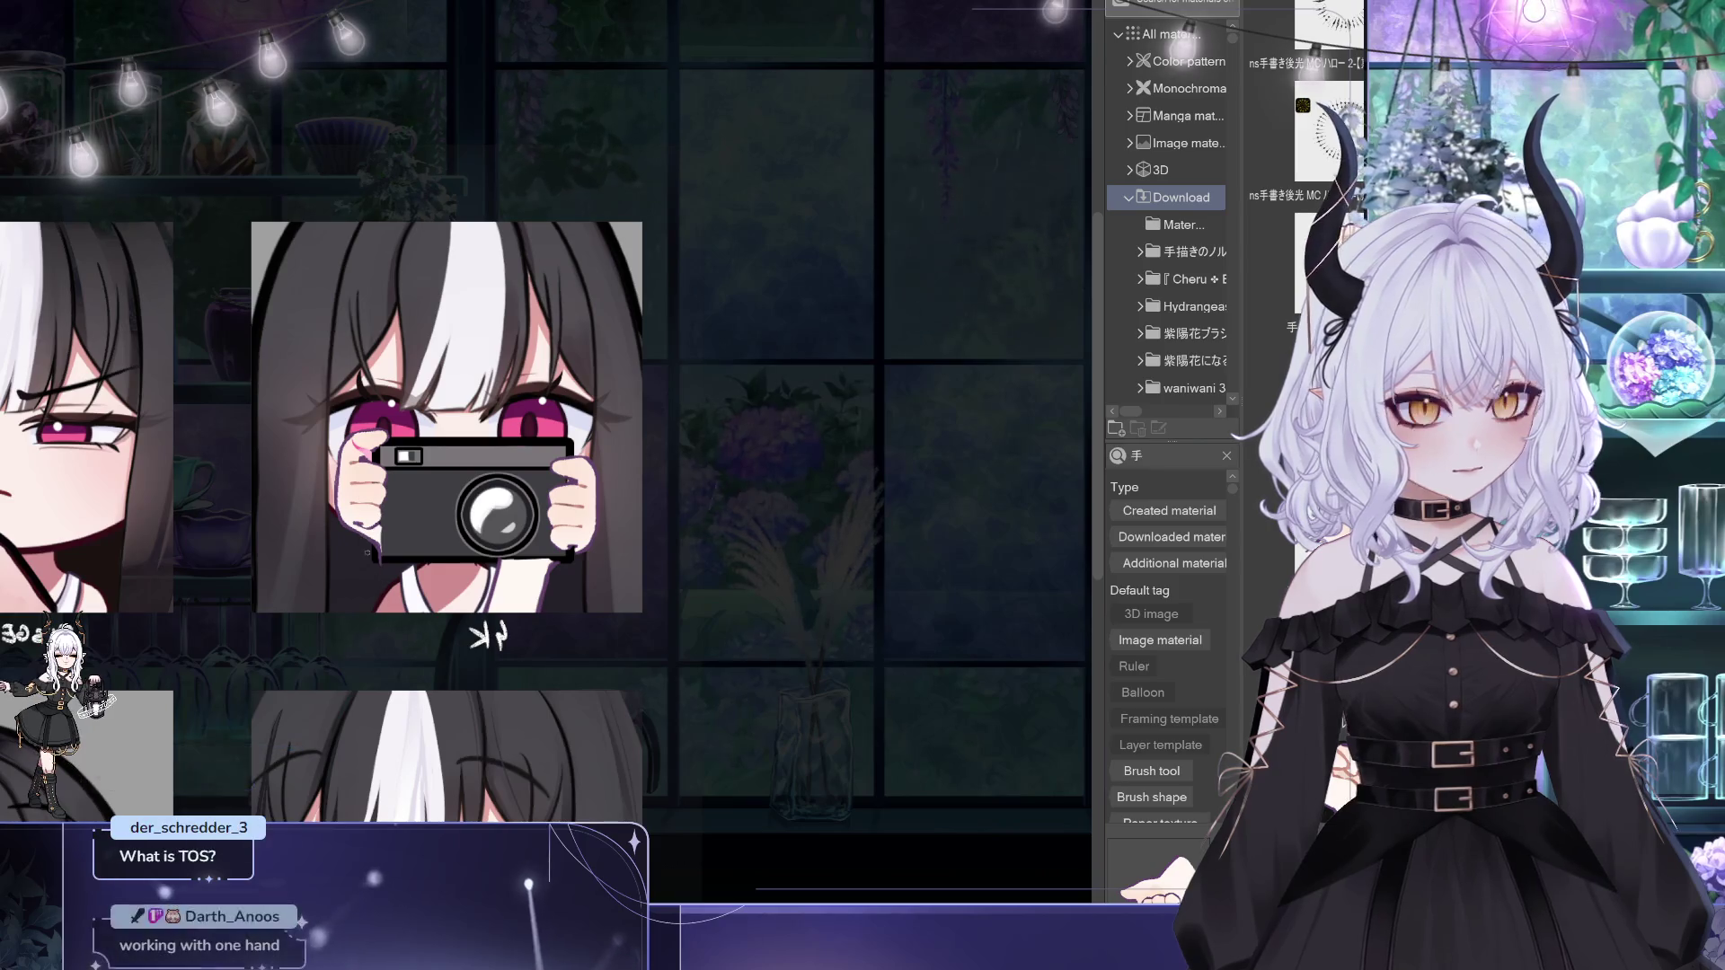
Step: Move the left hand and camera layer slightly up and to the left
{"action": "key", "text": "ctrl+t"}
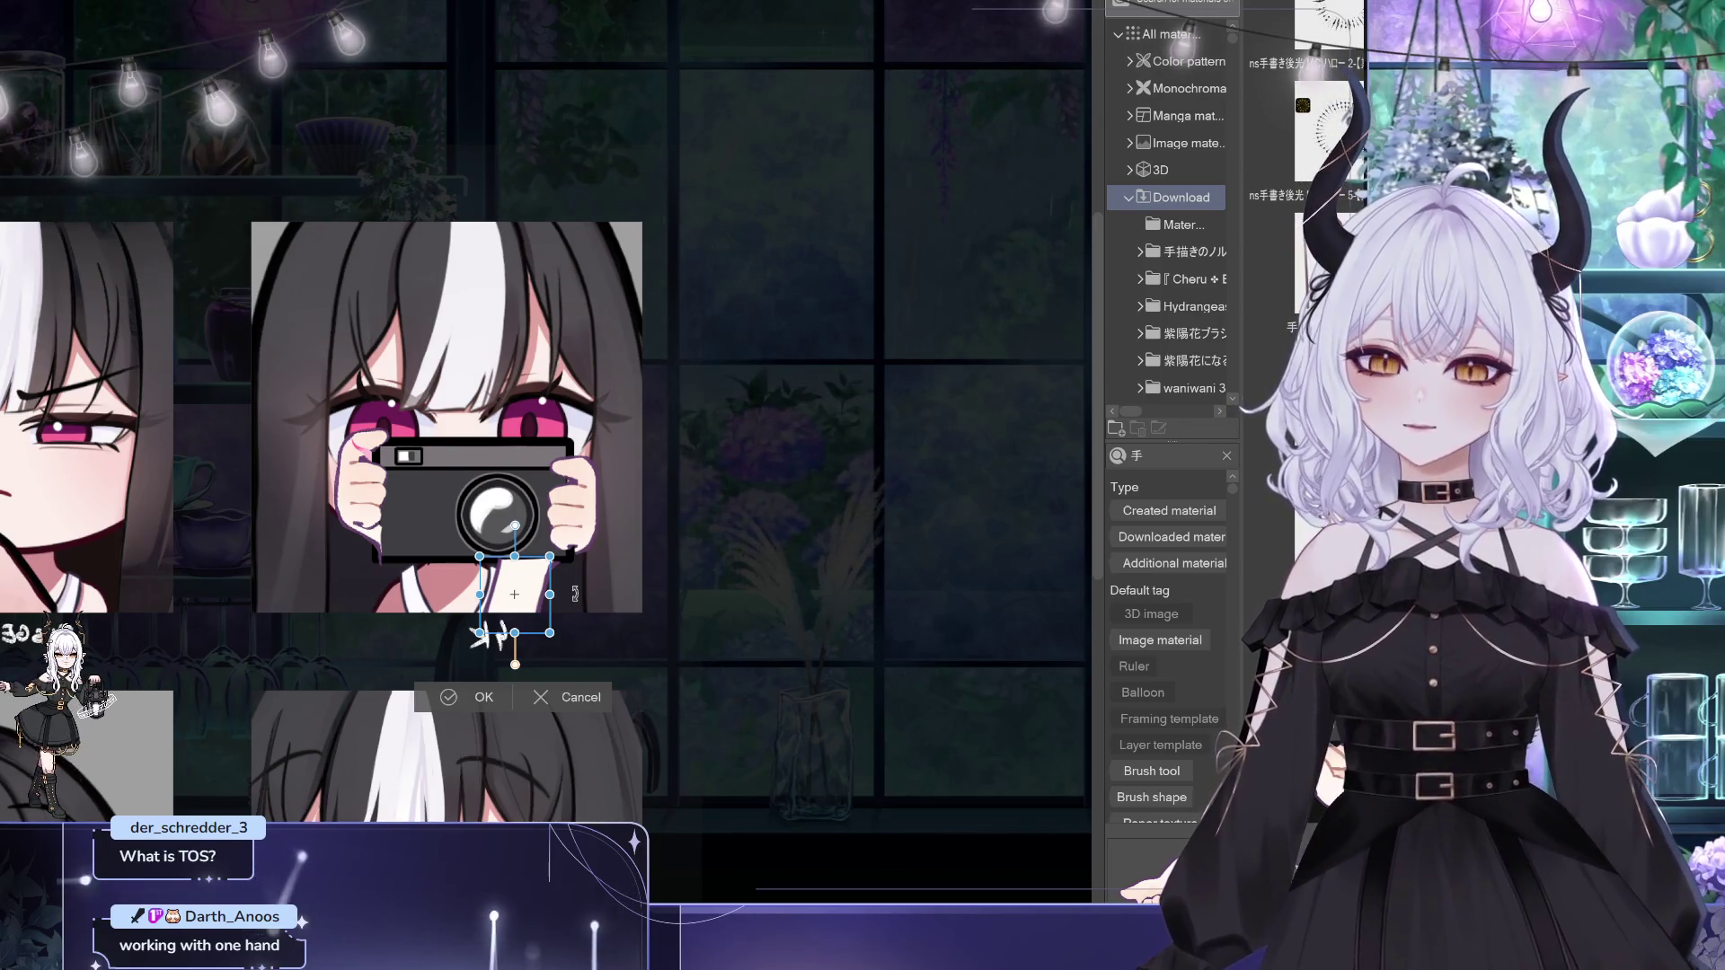
{"action": "left_click", "coordinate": [584, 695]}
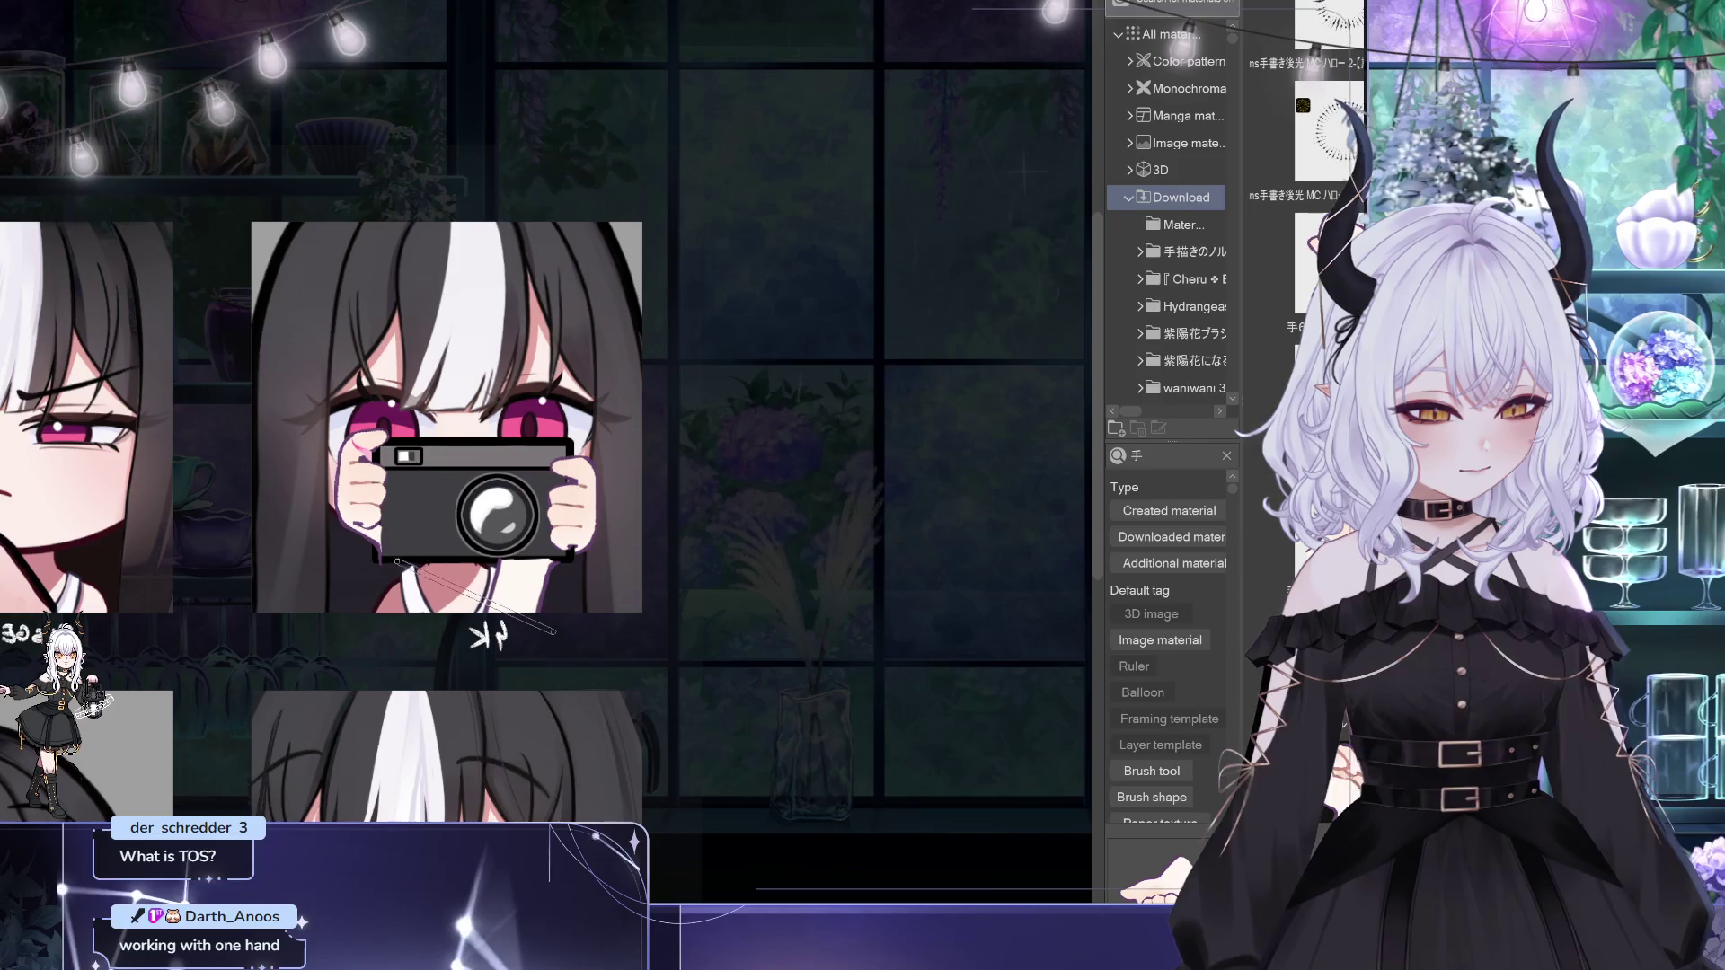
{"action": "key", "text": "ctrl+t"}
{"action": "left_click_drag", "start_coordinate": [392, 566], "coordinate": [410, 572]}
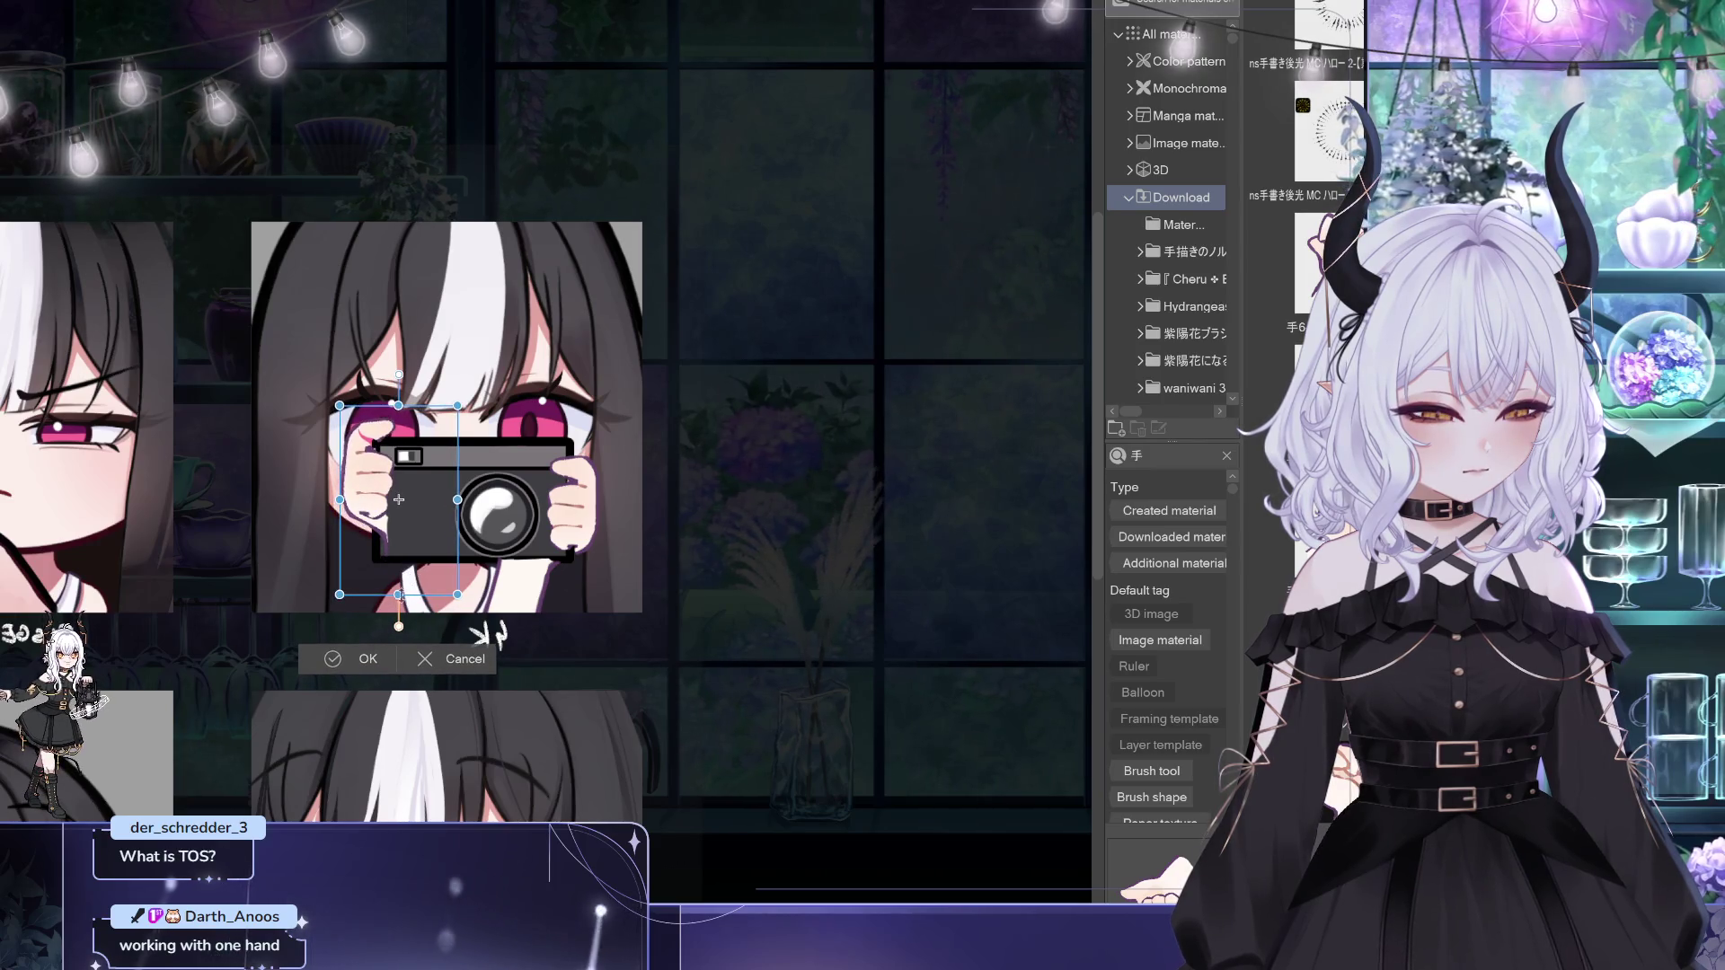
{"action": "key", "text": "Return"}
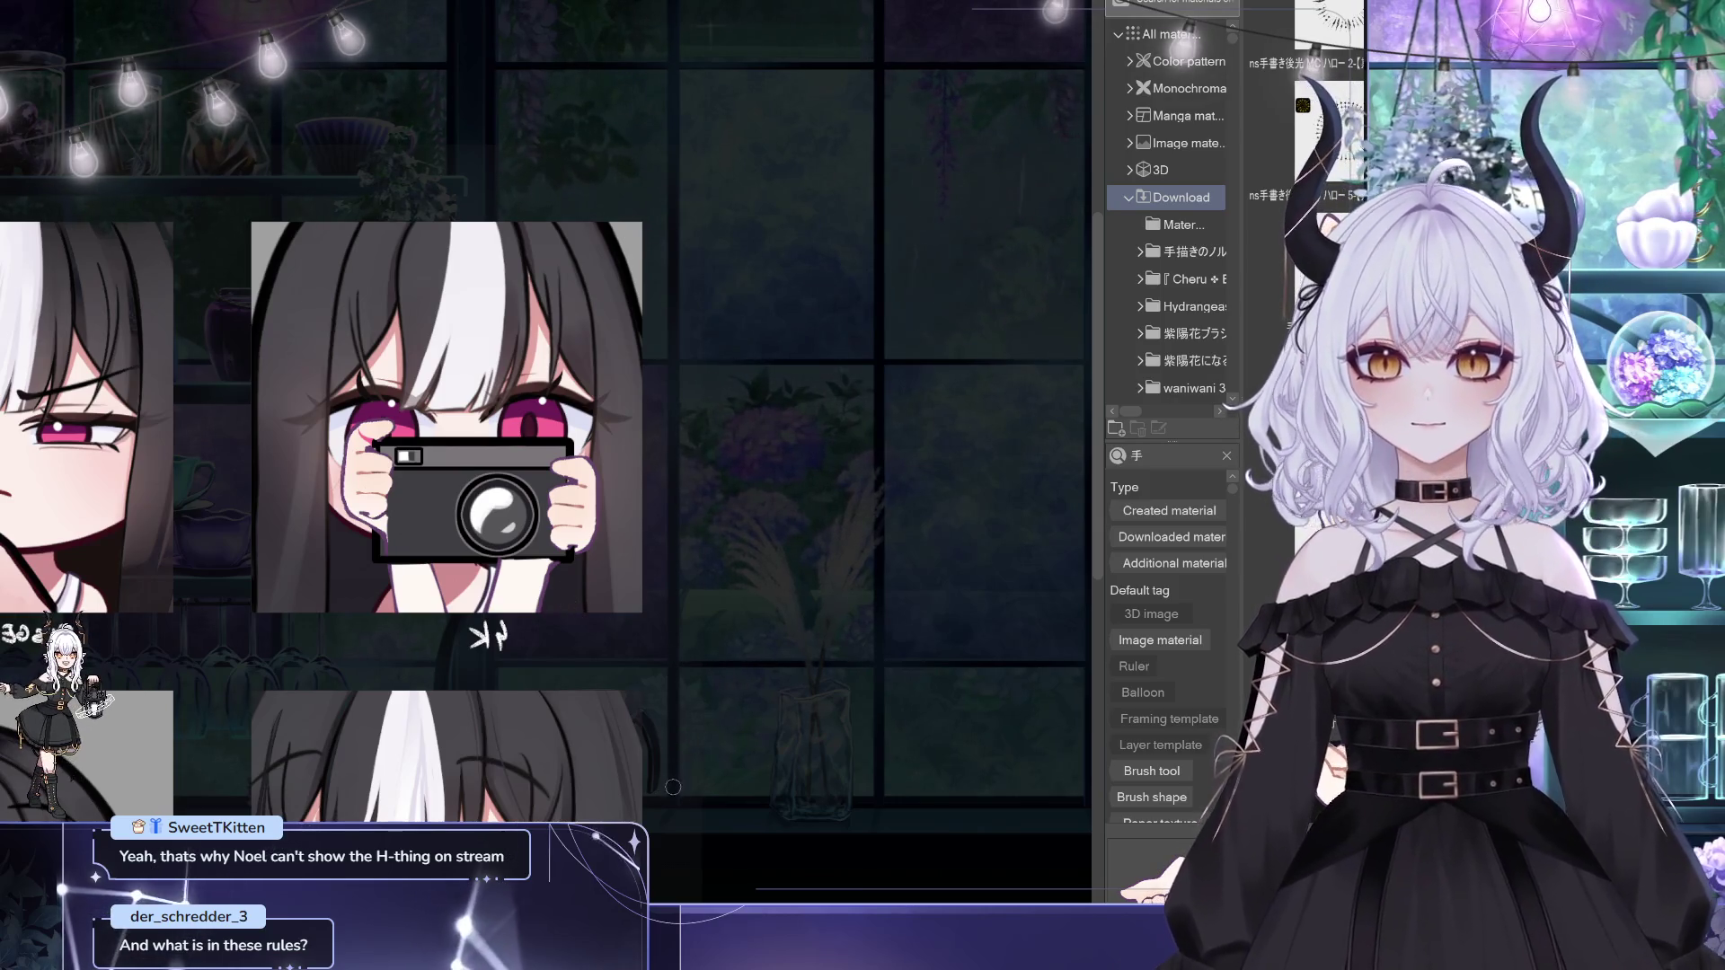
{"action": "left_click_drag", "start_coordinate": [741, 748], "coordinate": [808, 755]}
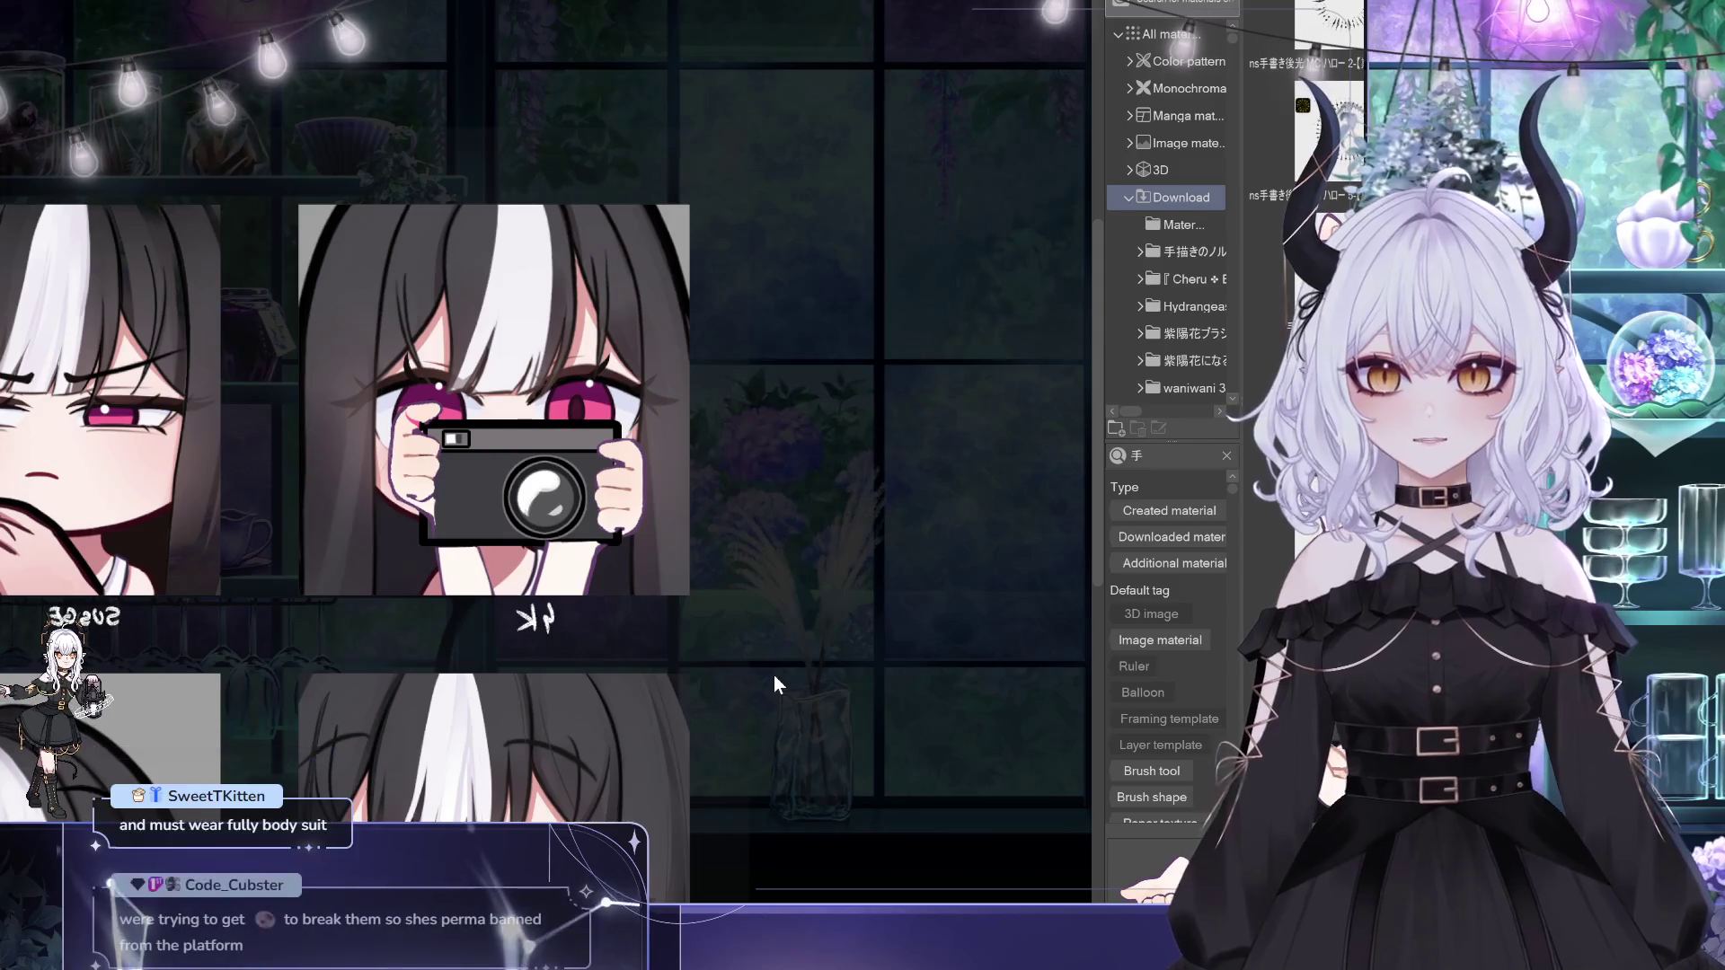
Step: Unflip the canvas view, hide the palettes, and zoom to review the 4K emote
{"action": "key", "text": "h"}
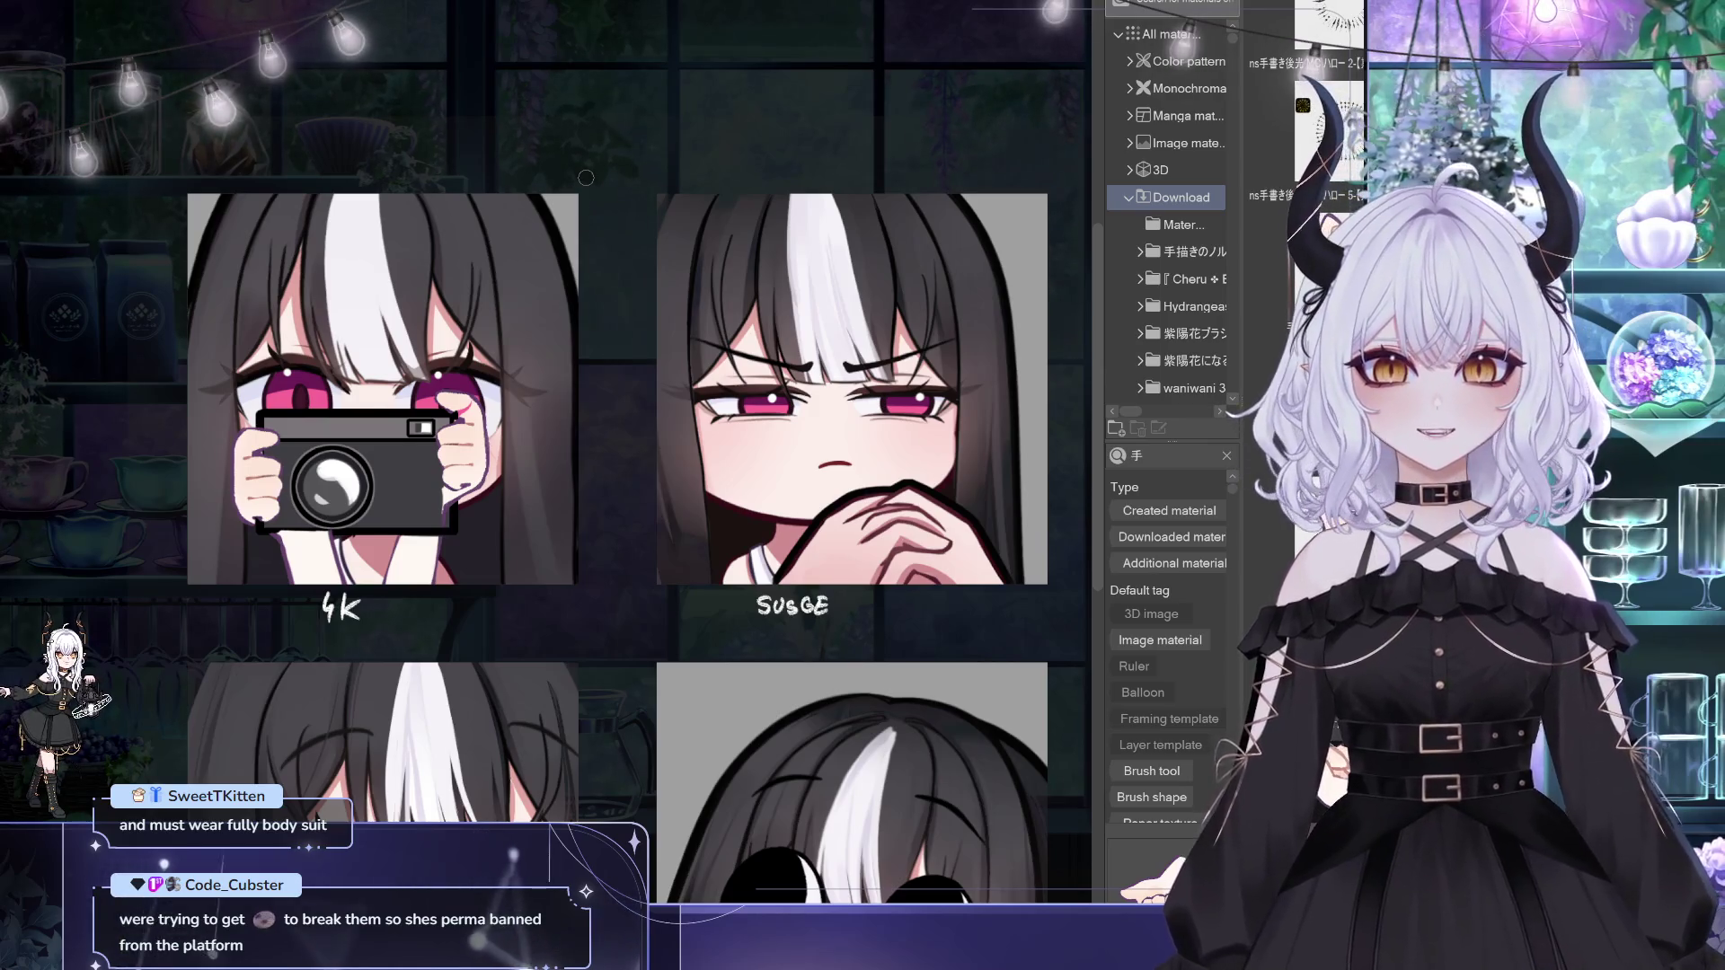
{"action": "key", "text": "Tab"}
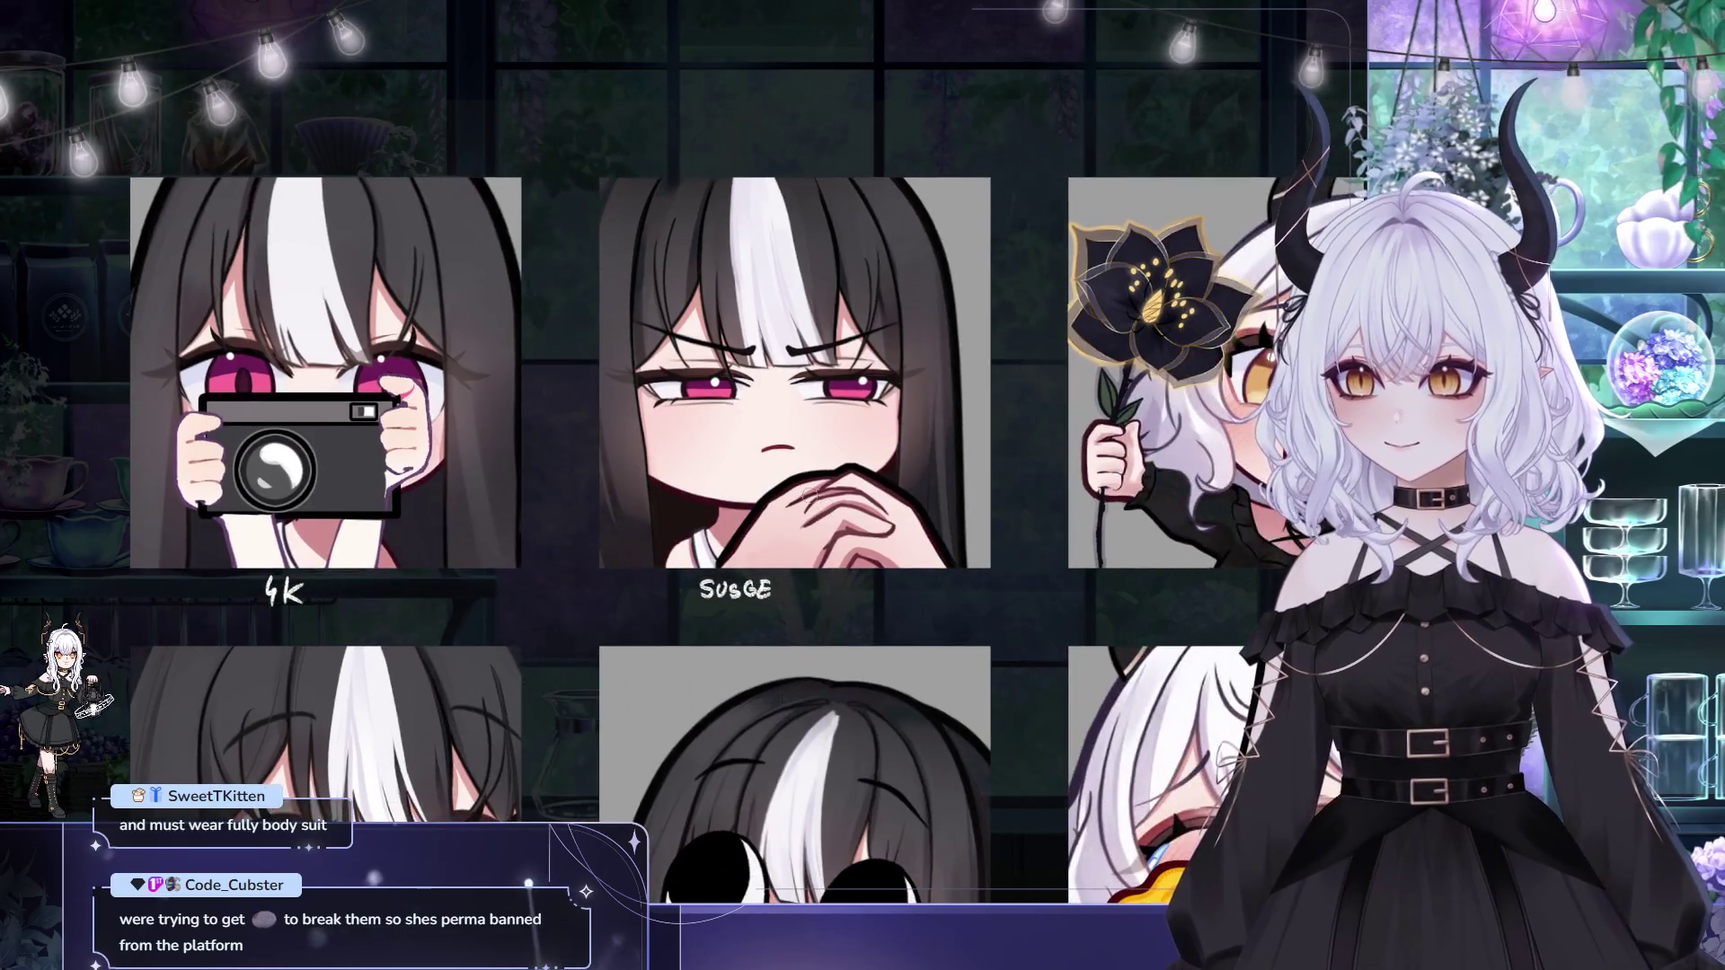
{"action": "scroll", "coordinate": [827, 508], "scroll_direction": "down", "scroll_amount": 5}
{"action": "scroll", "coordinate": [856, 772], "scroll_direction": "up", "scroll_amount": 5}
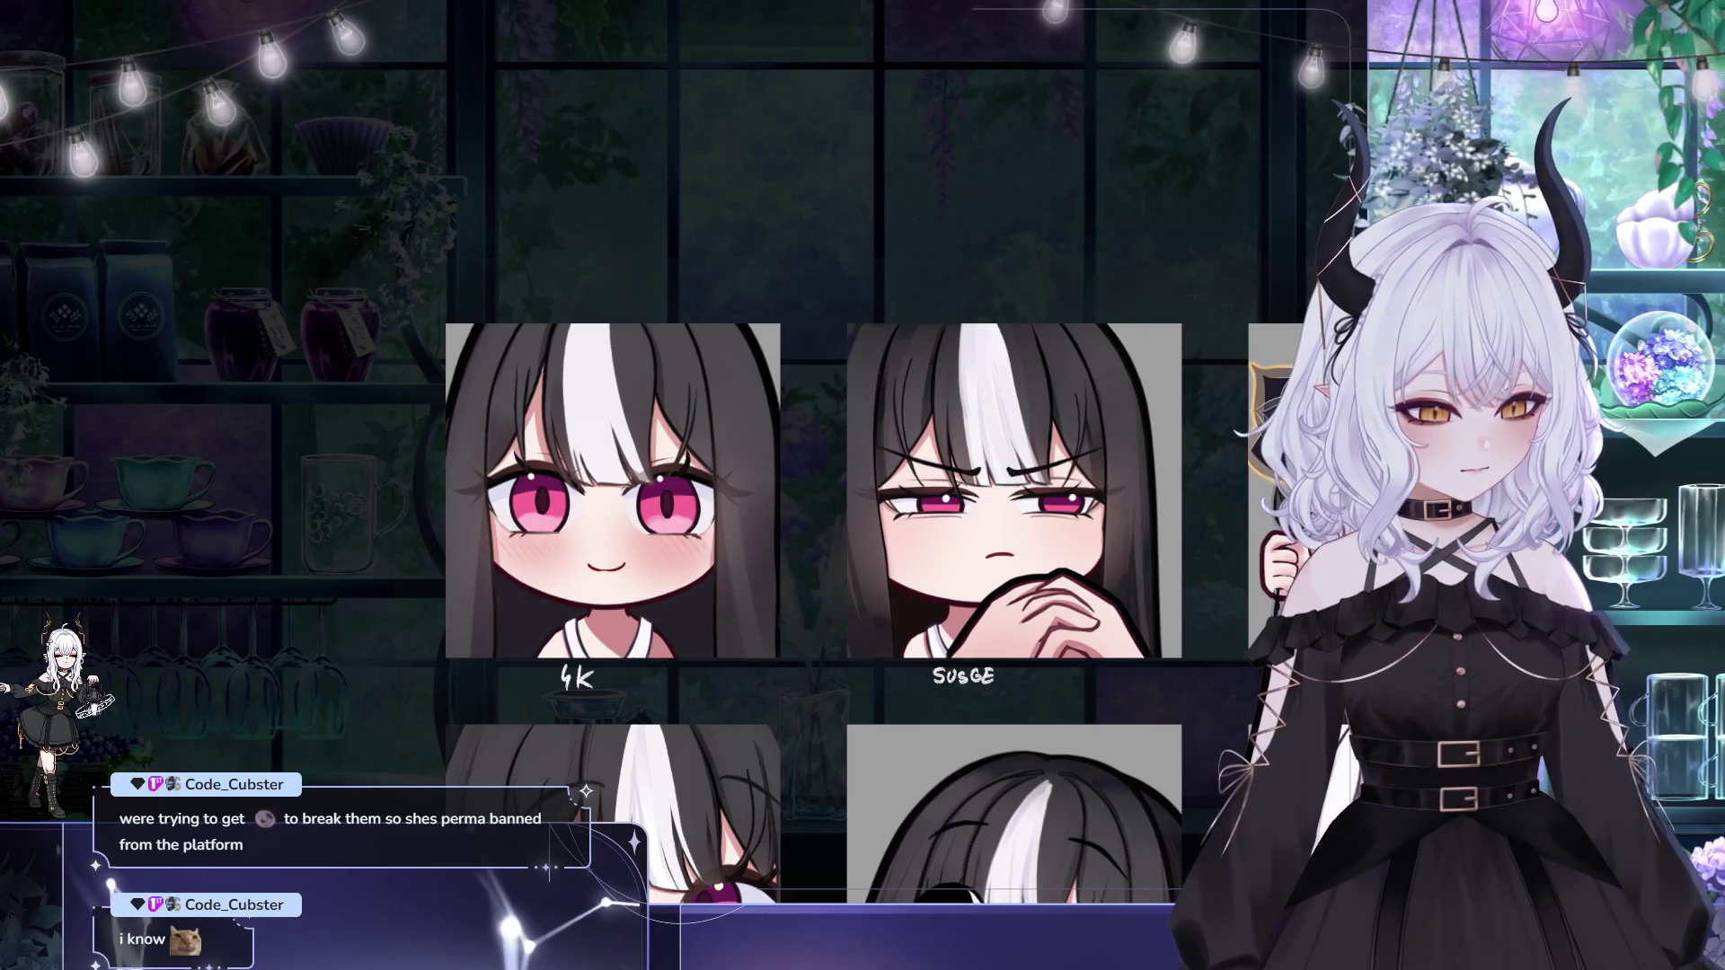
{"action": "left_click", "coordinate": [589, 558]}
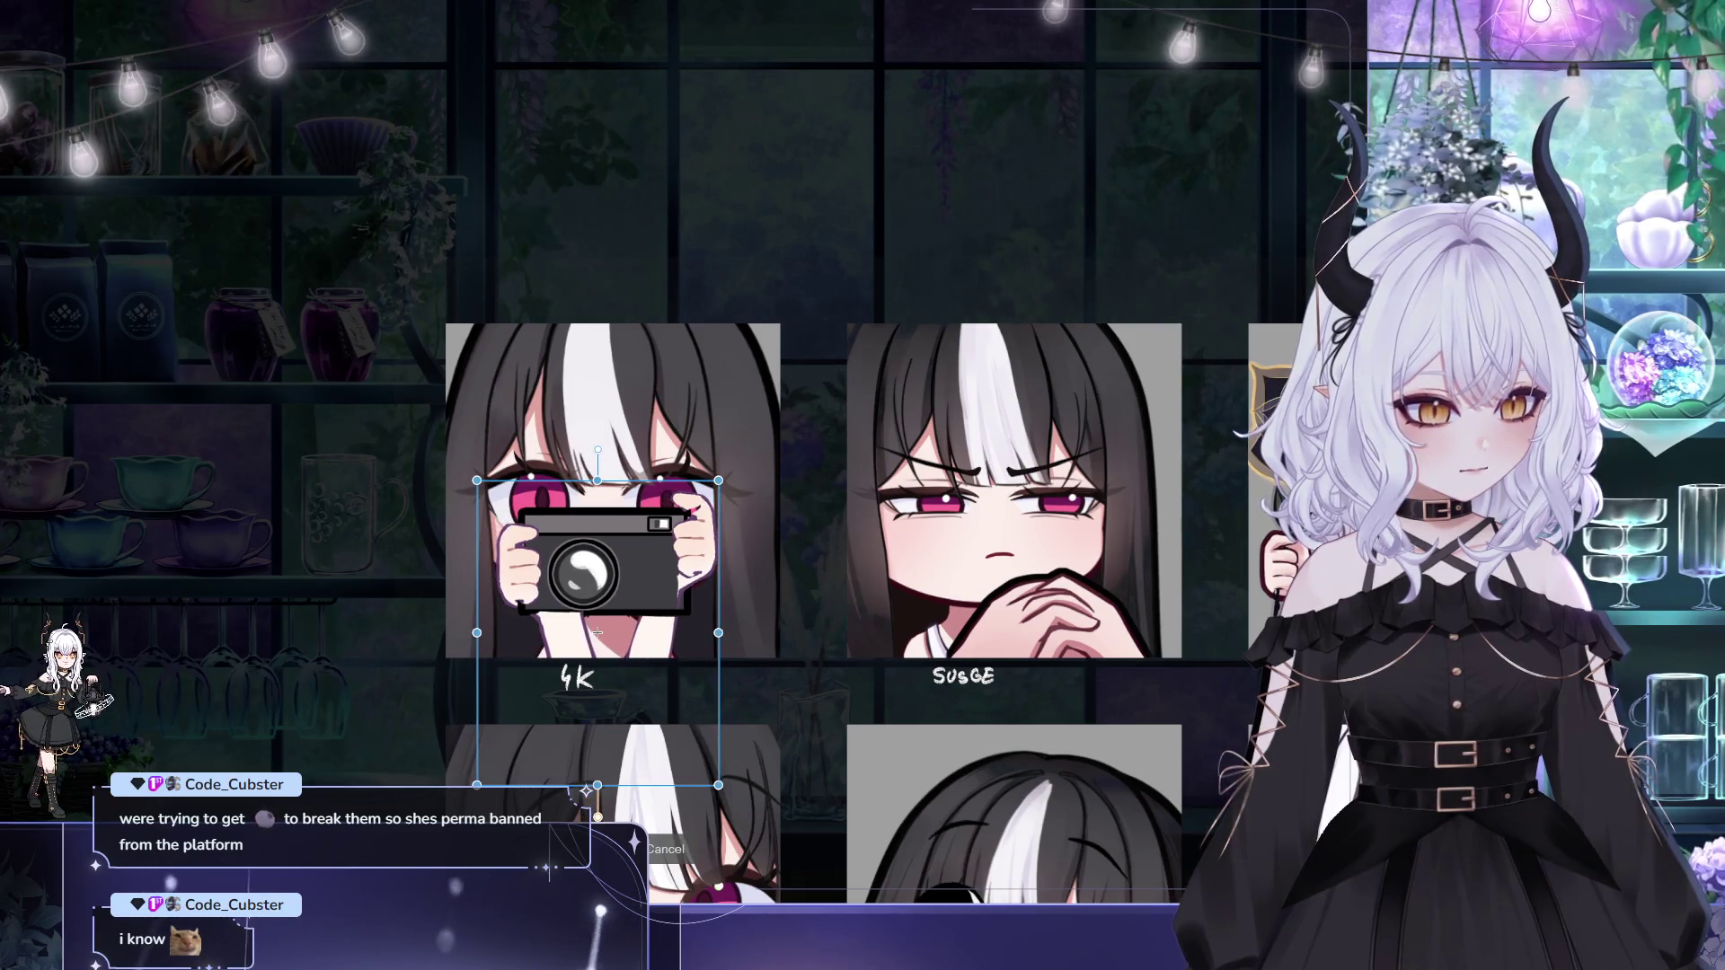
{"action": "key", "text": "Return"}
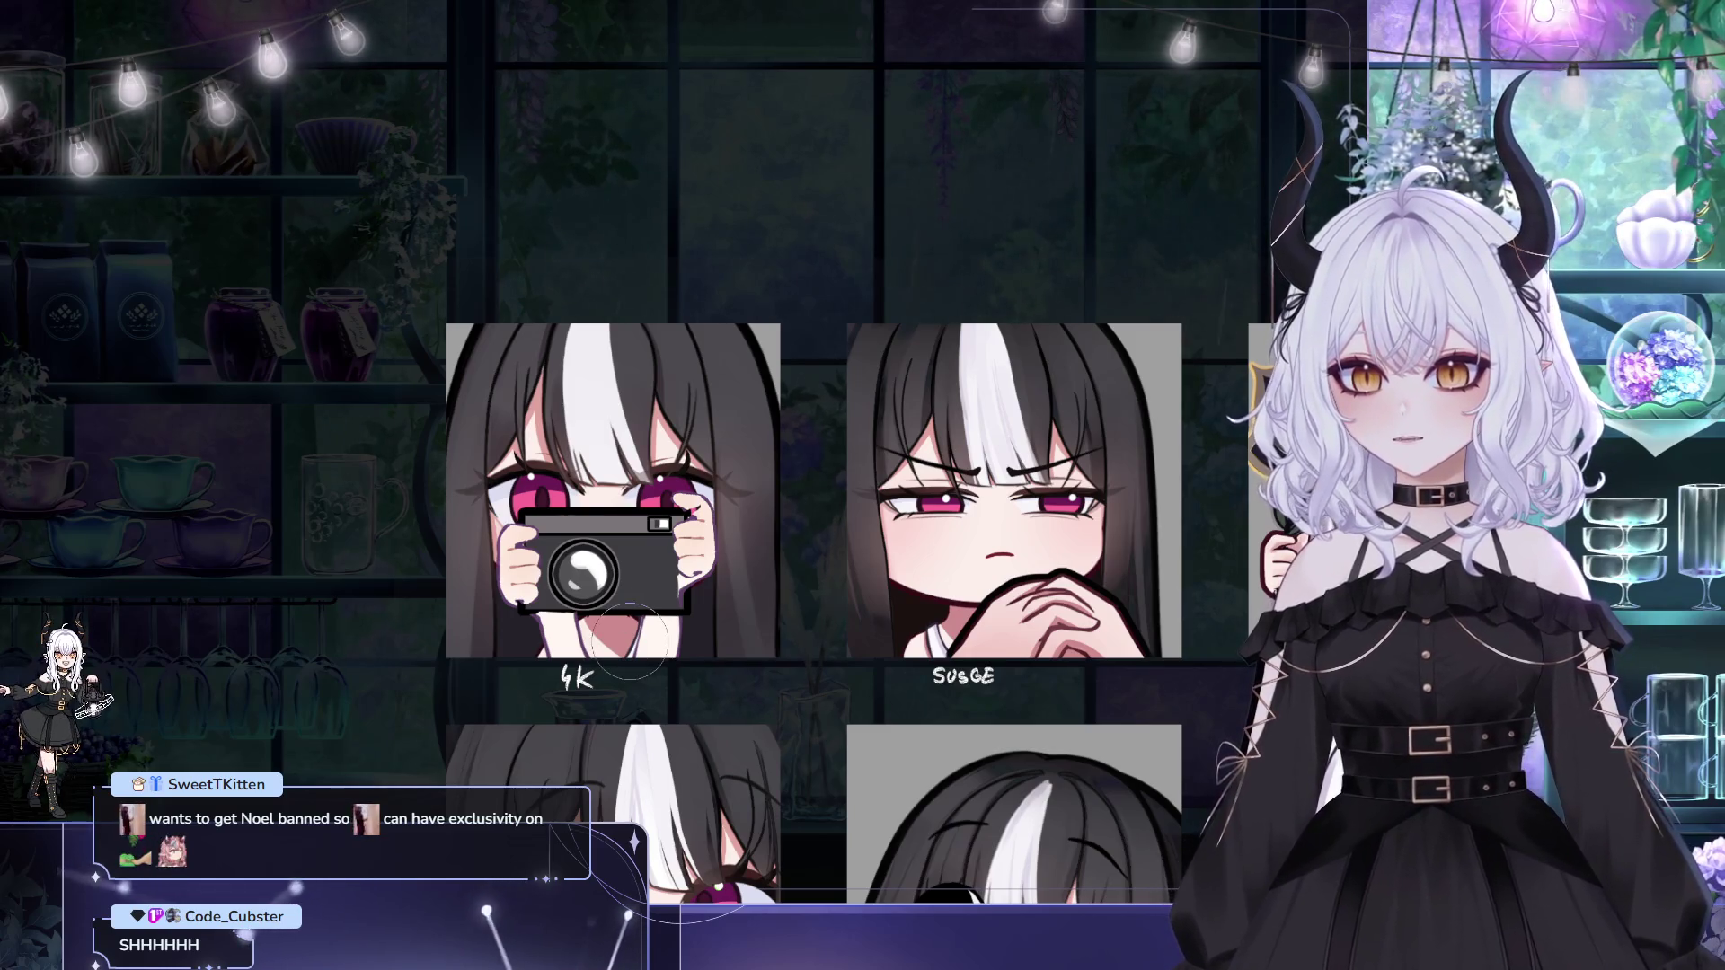
{"action": "mouse_move", "coordinate": [733, 508]}
{"action": "left_mouse_down"}
{"action": "mouse_move", "coordinate": [716, 486]}
{"action": "mouse_move", "coordinate": [677, 500]}
{"action": "left_mouse_up"}
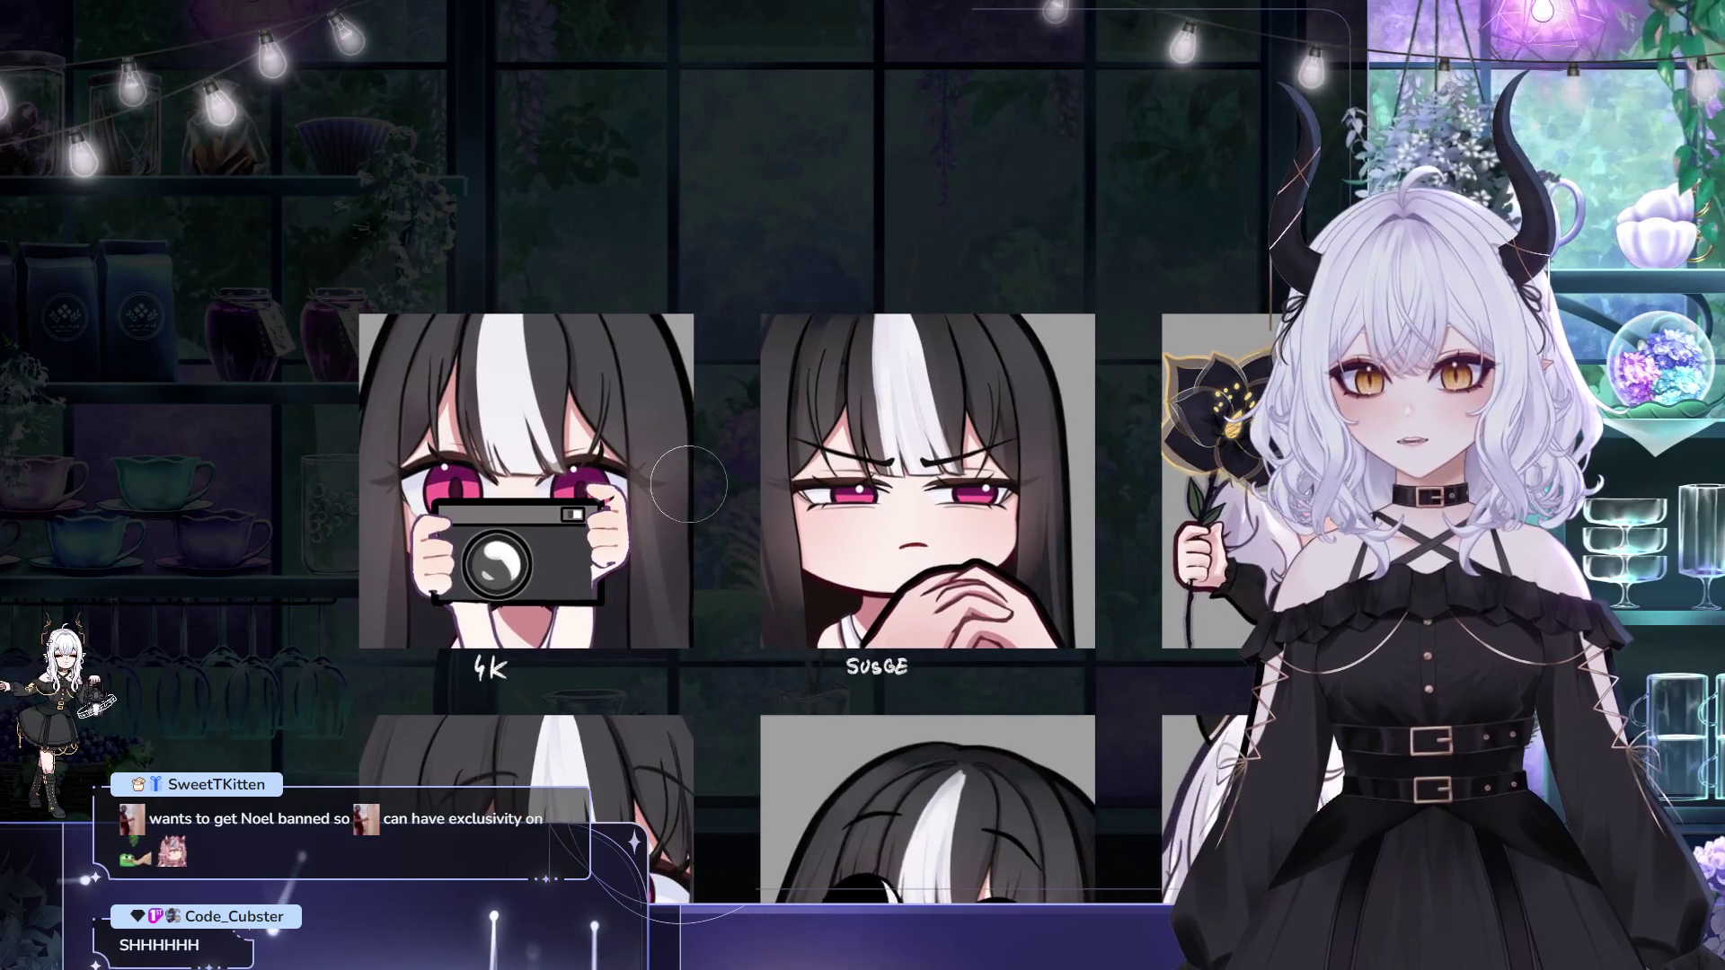
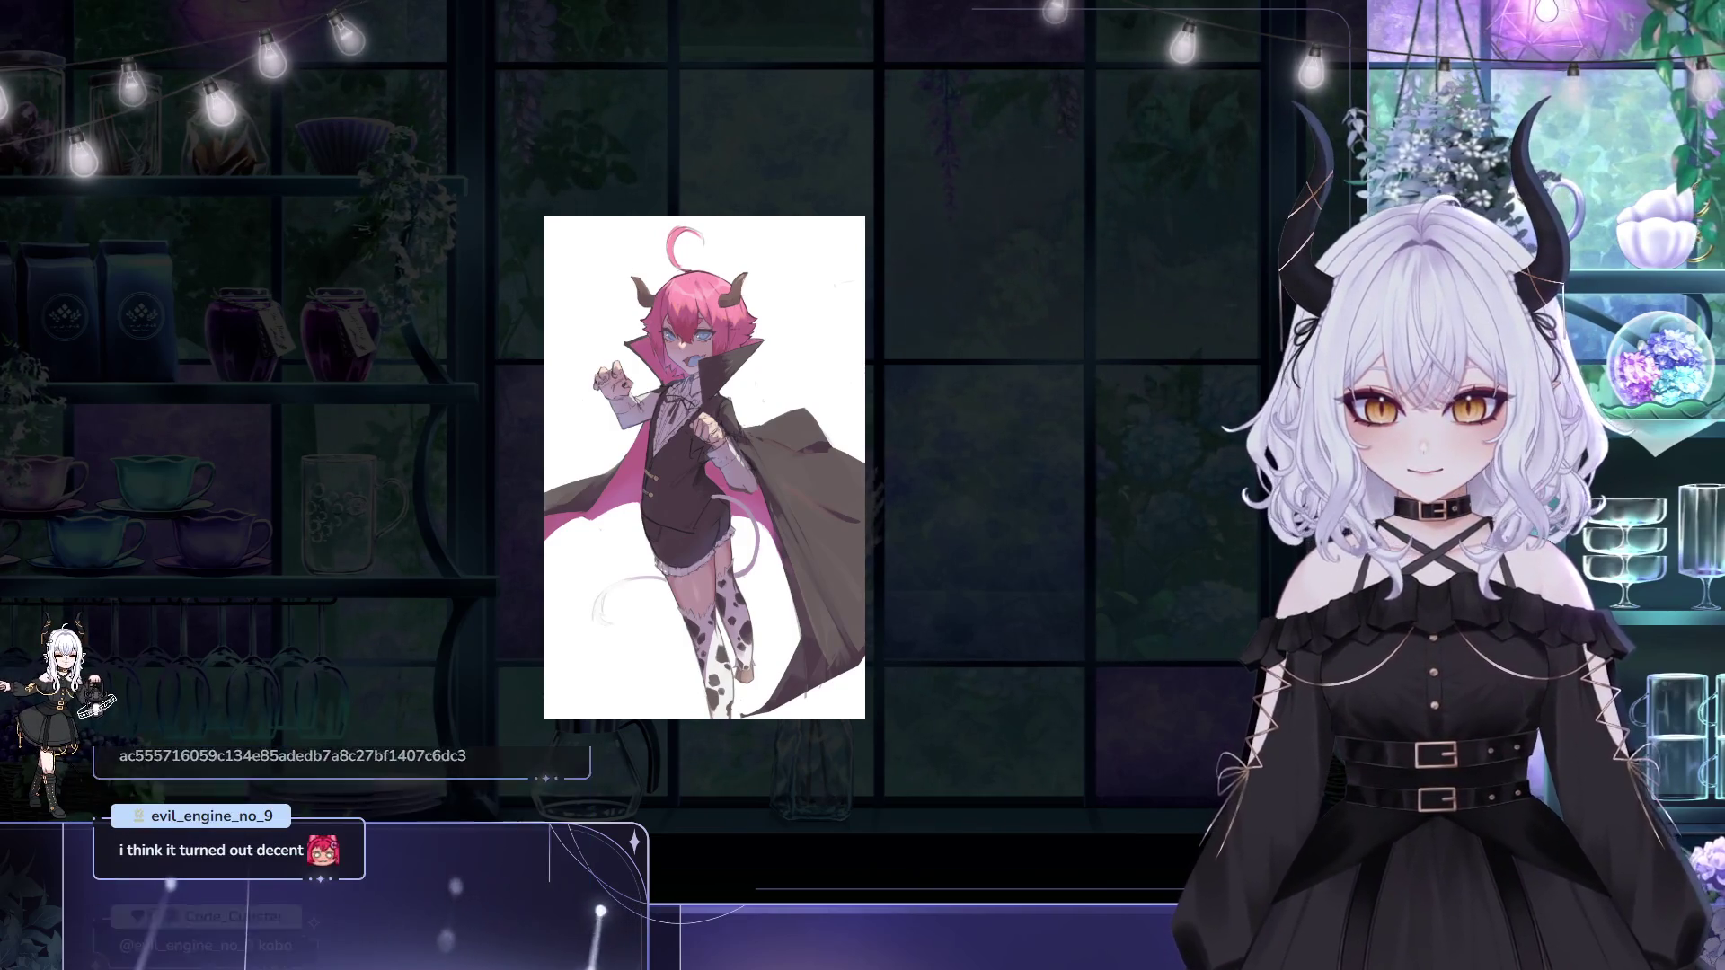
Step: Widen the panel showing the pink-haired reference artwork and zoom out to view it
{"action": "left_click_drag", "start_coordinate": [708, 284], "coordinate": [451, 281]}
{"action": "scroll", "coordinate": [139, 244], "scroll_direction": "down", "scroll_amount": 2}
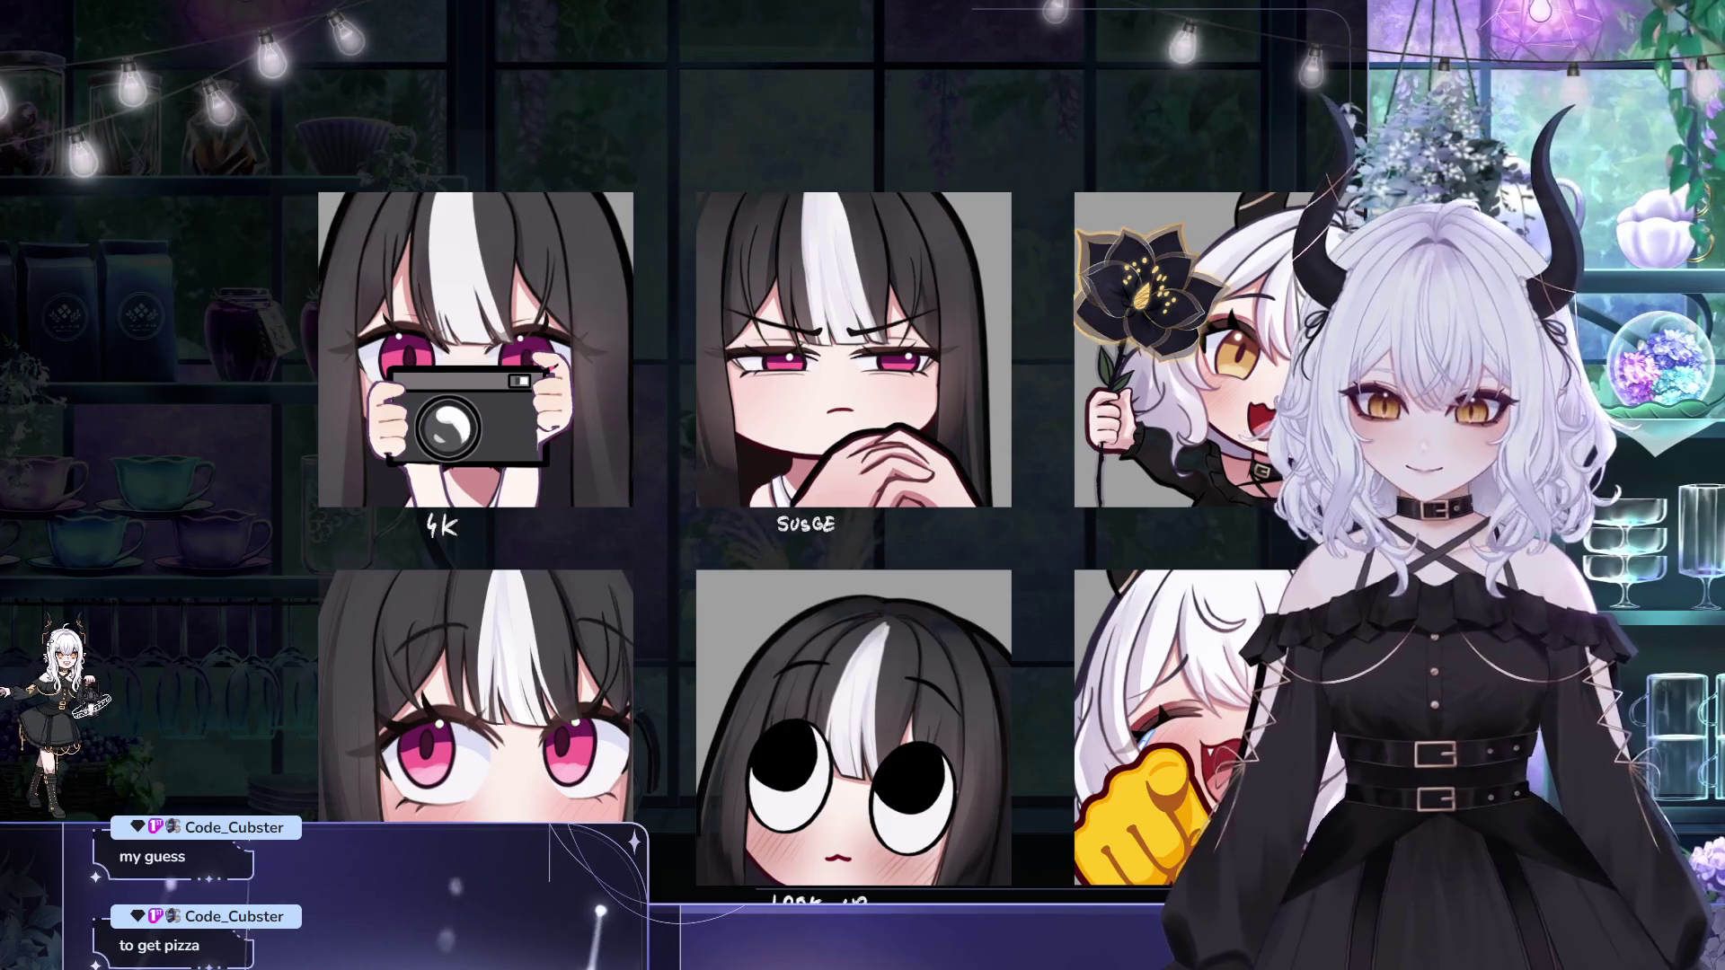
{"action": "left_click_drag", "start_coordinate": [499, 274], "coordinate": [539, 620]}
{"action": "key", "text": "ctrl+t"}
{"action": "left_click_drag", "start_coordinate": [629, 448], "coordinate": [636, 446]}
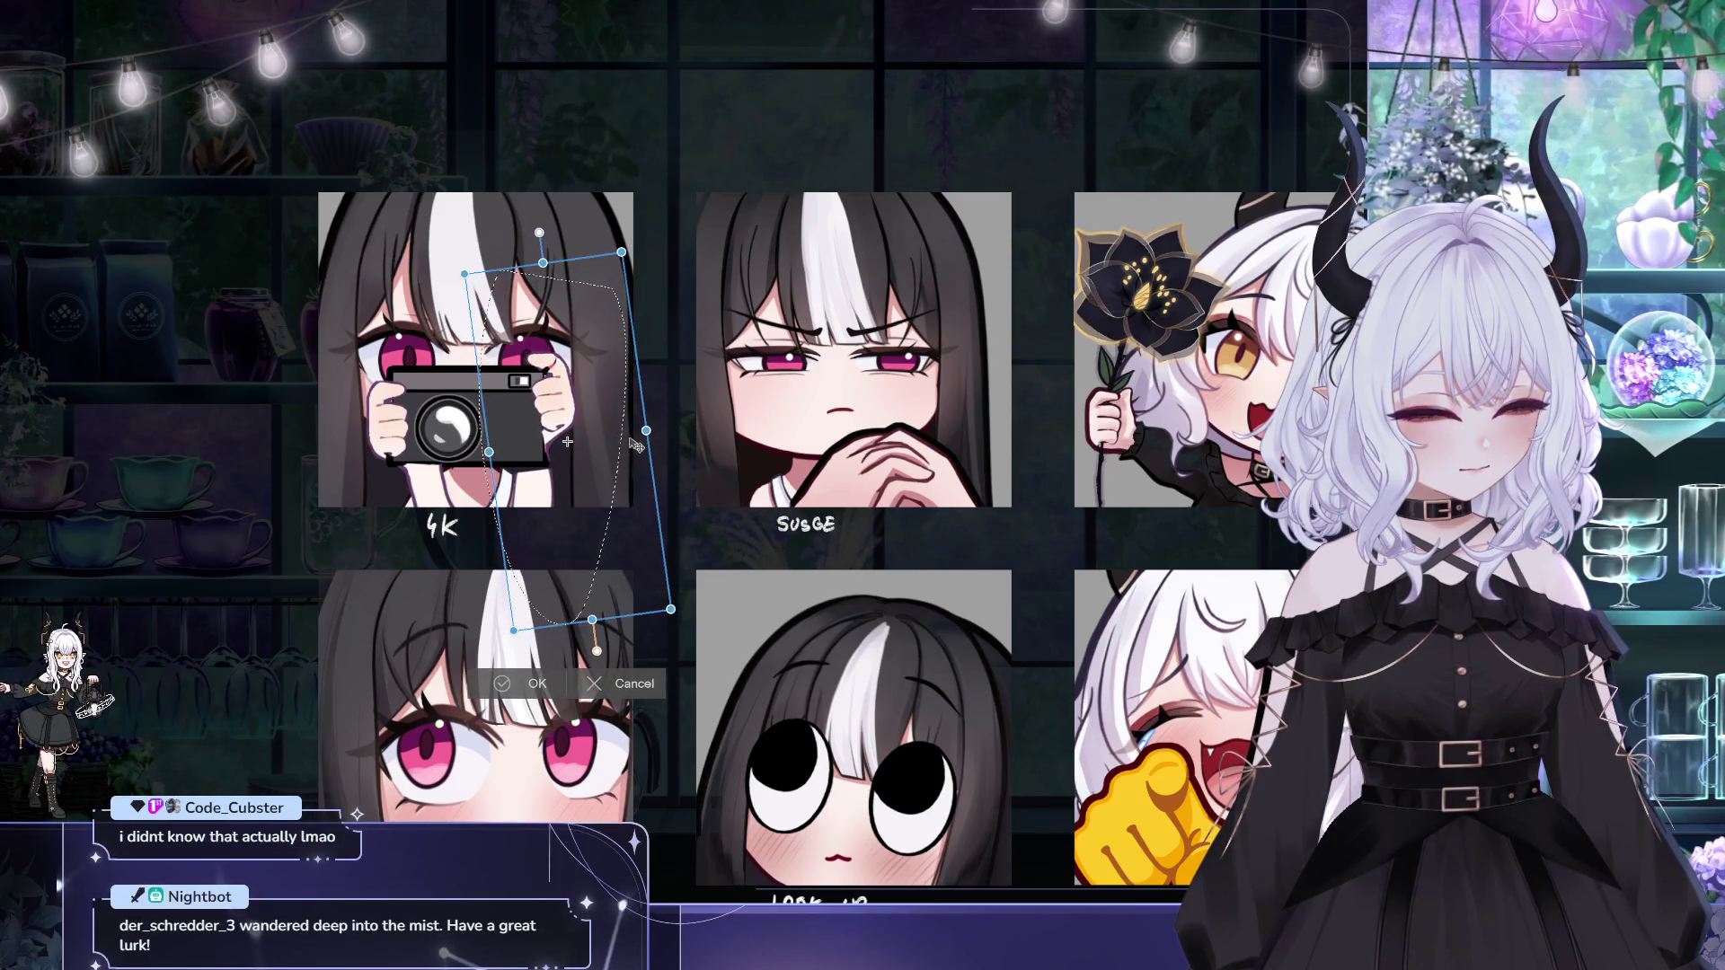
{"action": "left_click_drag", "start_coordinate": [659, 432], "coordinate": [615, 348]}
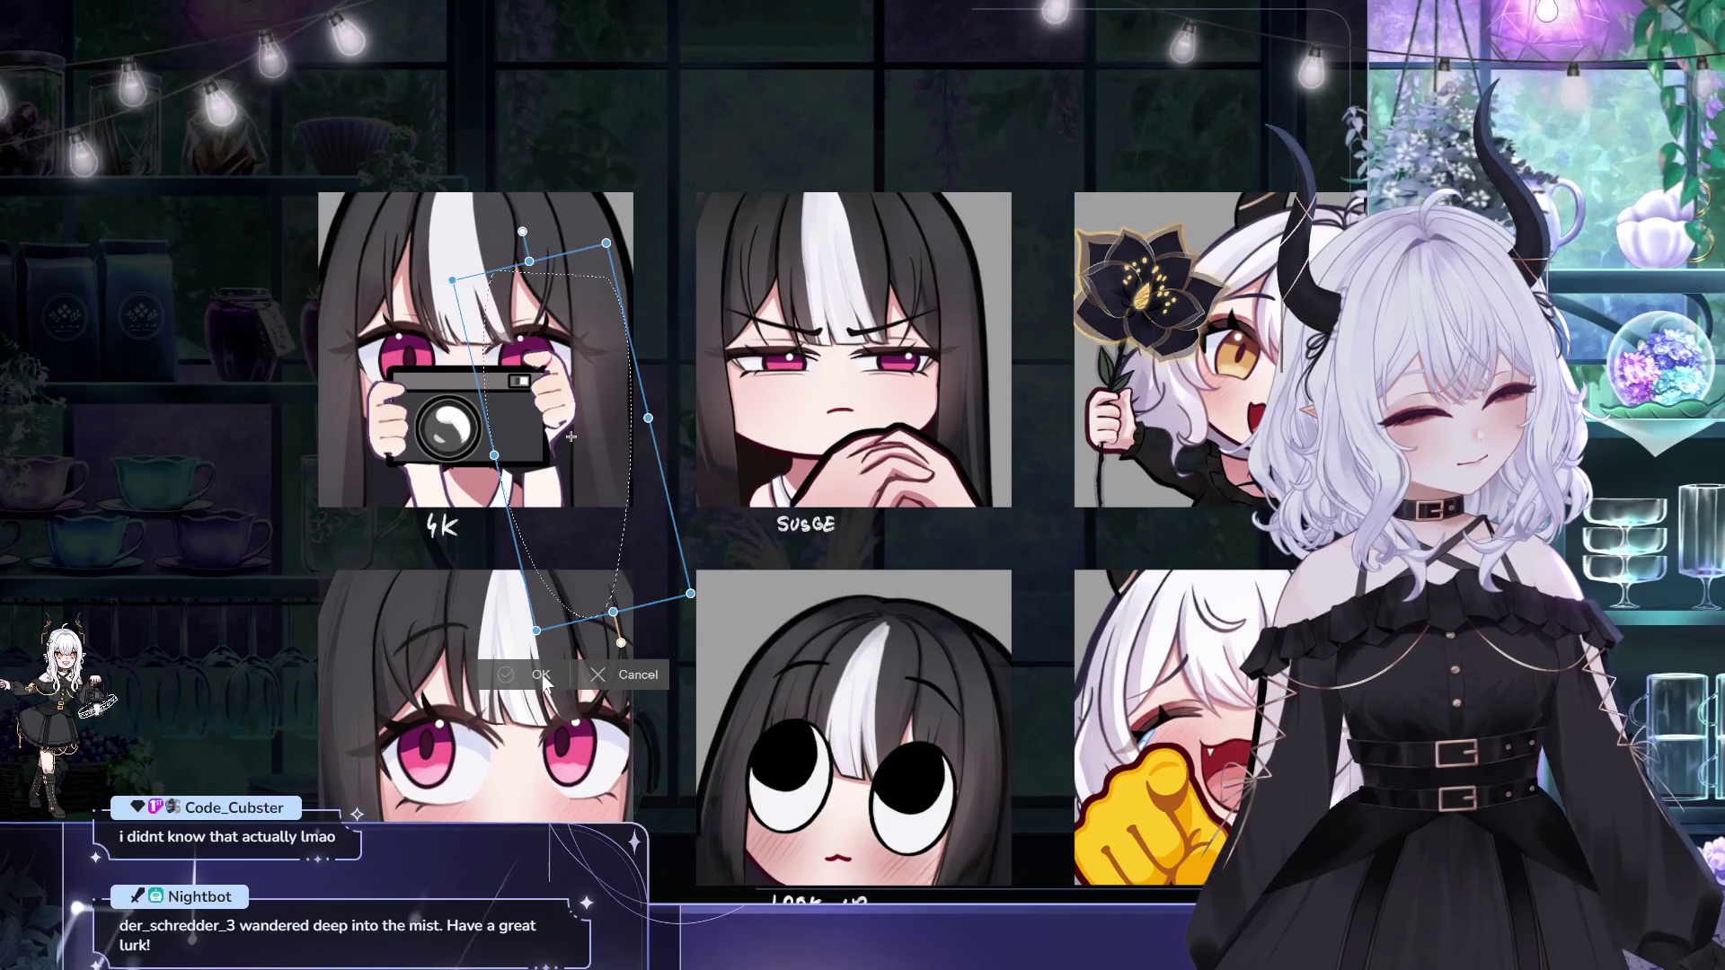
{"action": "key", "text": "Escape"}
{"action": "left_click_drag", "start_coordinate": [687, 278], "coordinate": [717, 290]}
{"action": "mouse_move", "coordinate": [454, 274]}
{"action": "left_mouse_down"}
{"action": "mouse_move", "coordinate": [370, 395]}
{"action": "mouse_move", "coordinate": [445, 620]}
{"action": "mouse_move", "coordinate": [452, 269]}
{"action": "left_mouse_up"}
{"action": "key", "text": "ctrl+t"}
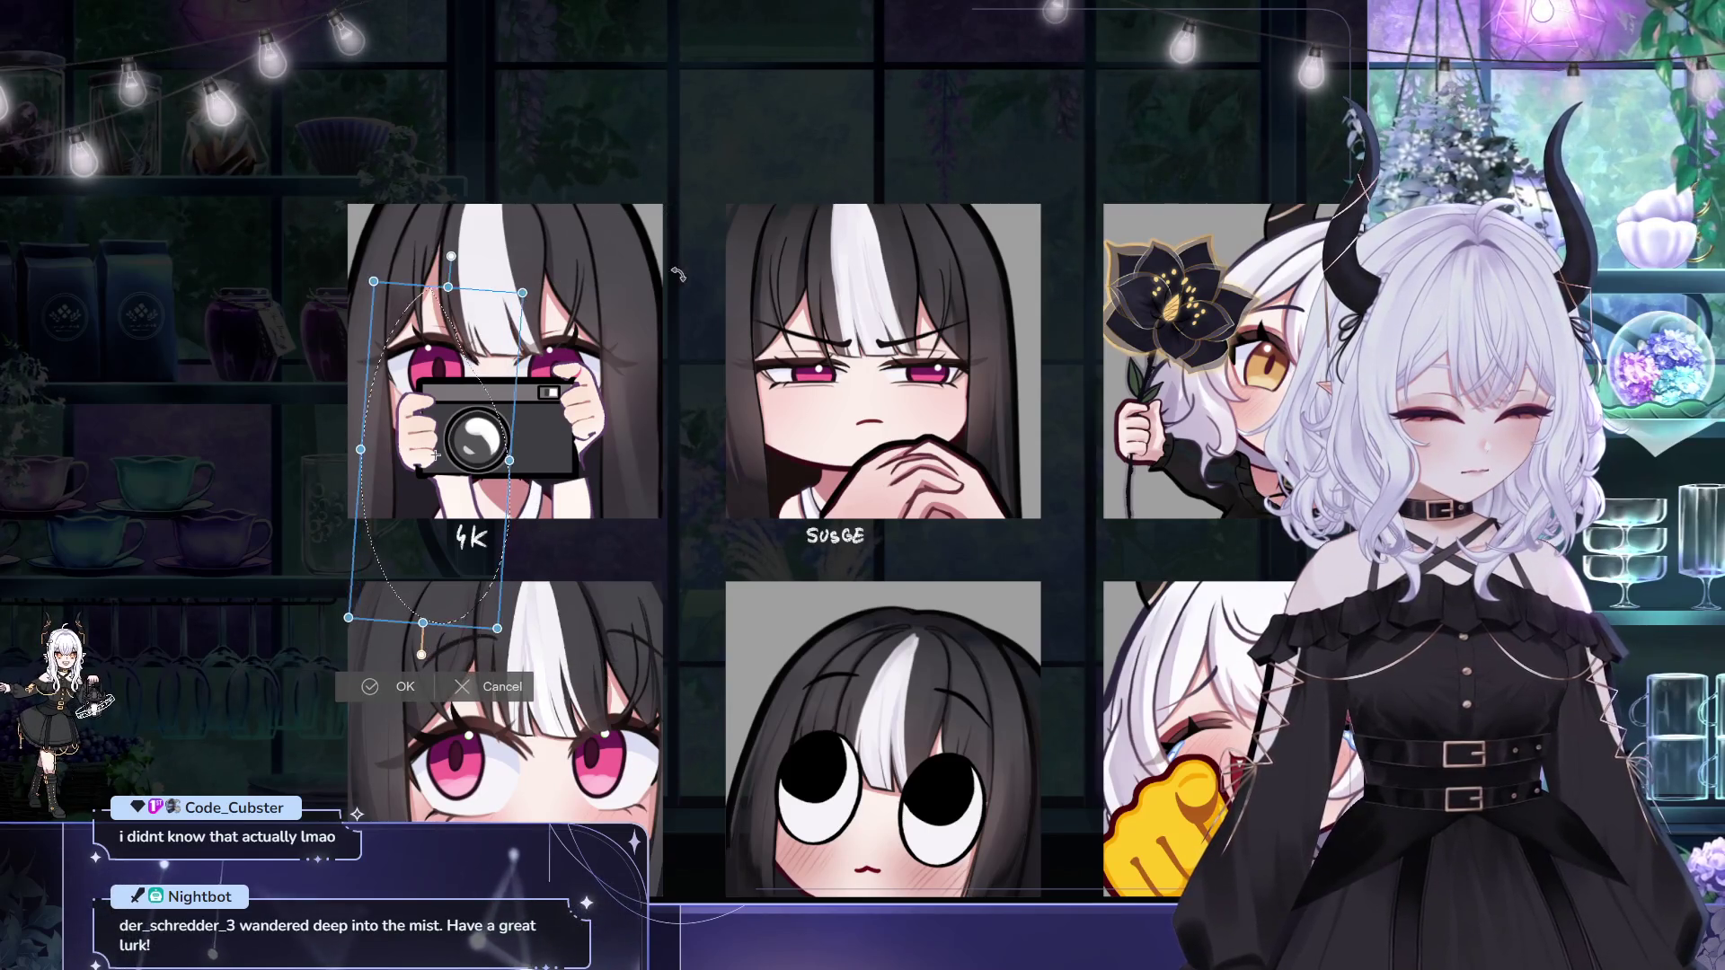
{"action": "key", "text": "Return"}
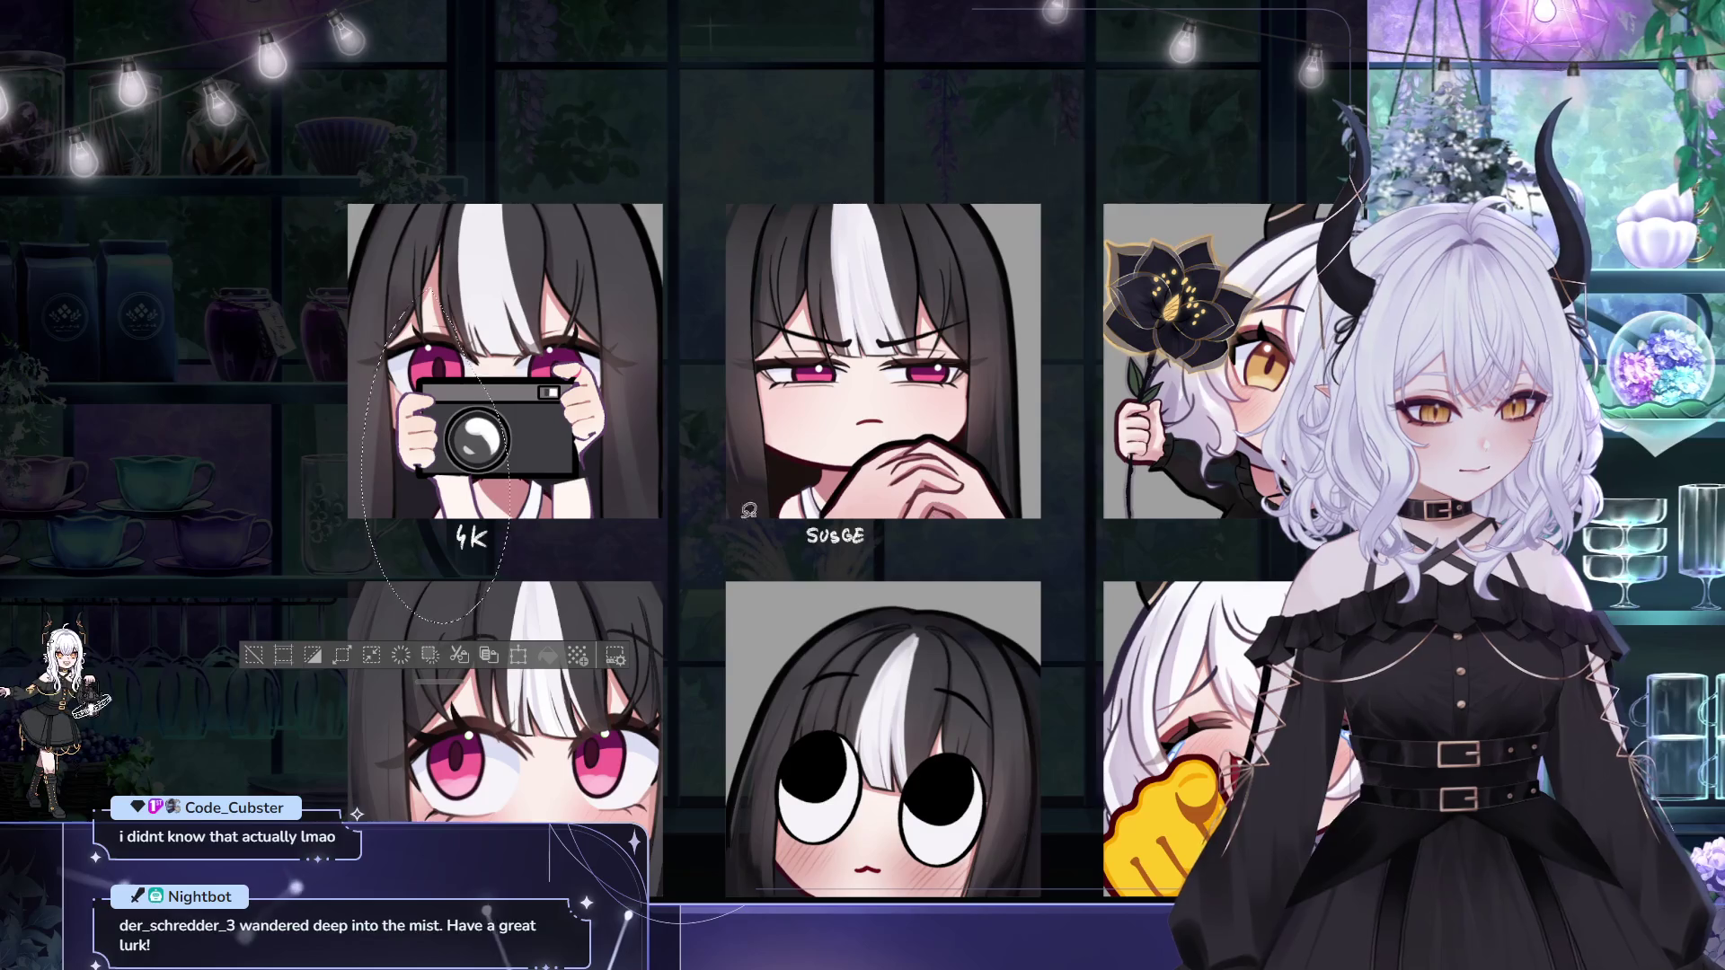
{"action": "key", "text": "ctrl+t"}
{"action": "mouse_move", "coordinate": [688, 343]}
{"action": "left_mouse_down"}
{"action": "mouse_move", "coordinate": [695, 363]}
{"action": "mouse_move", "coordinate": [648, 415]}
{"action": "left_mouse_up"}
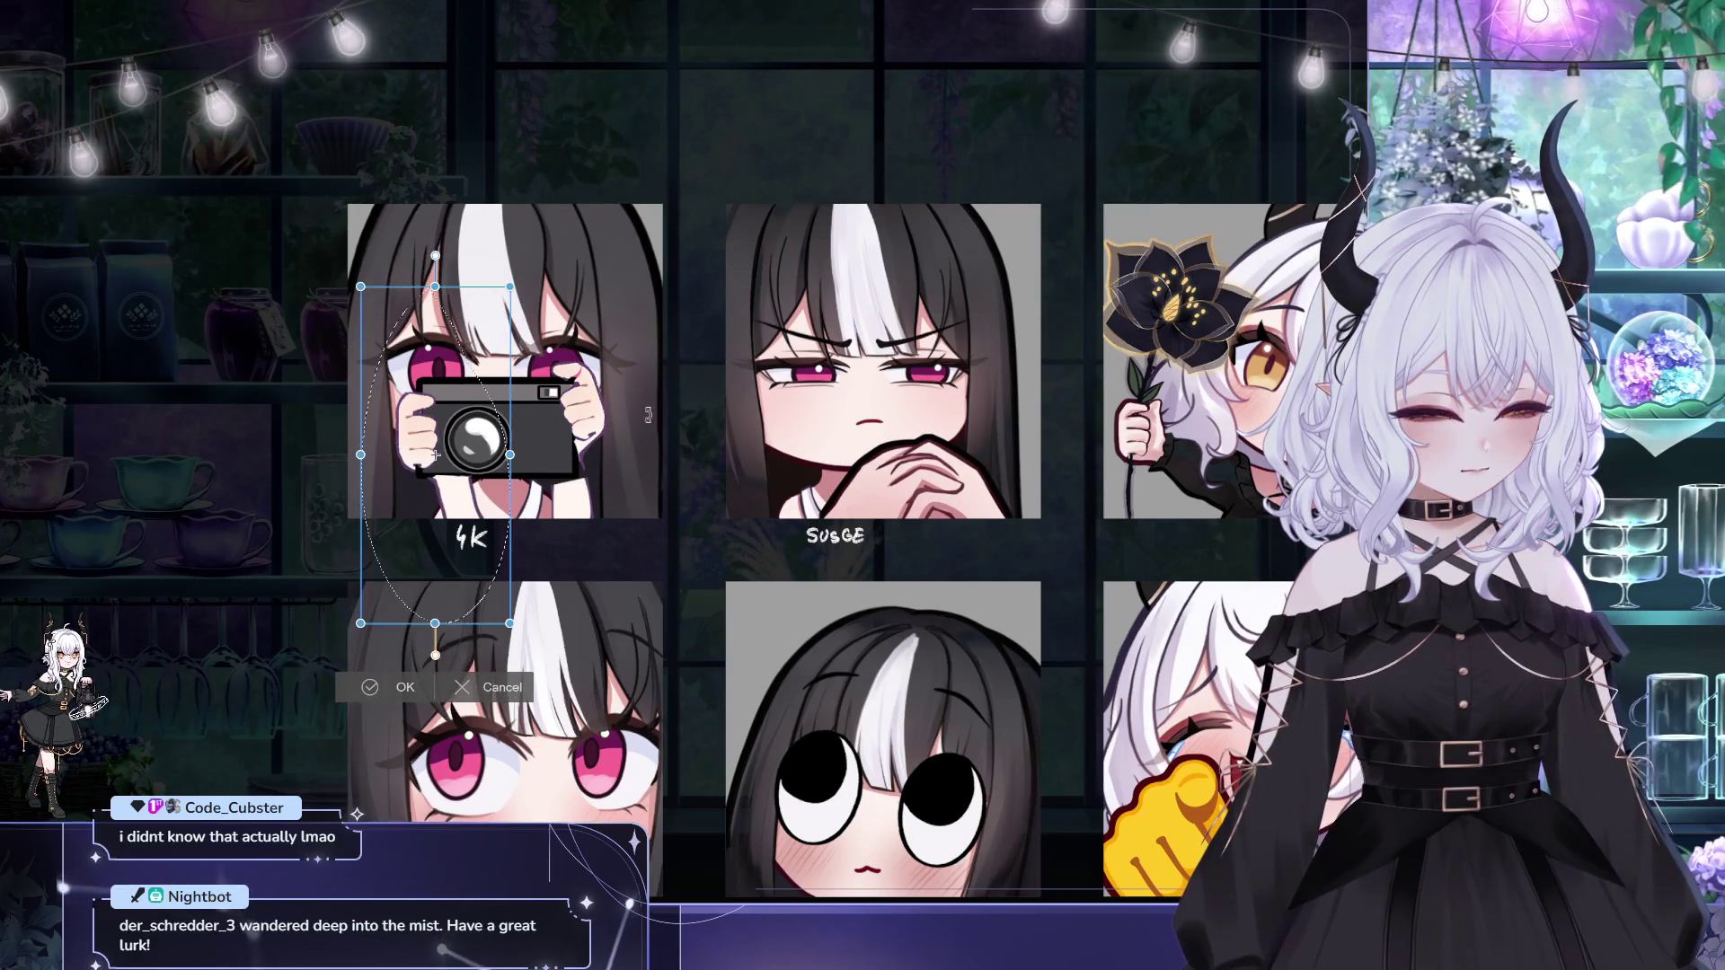
{"action": "left_click", "coordinate": [505, 686]}
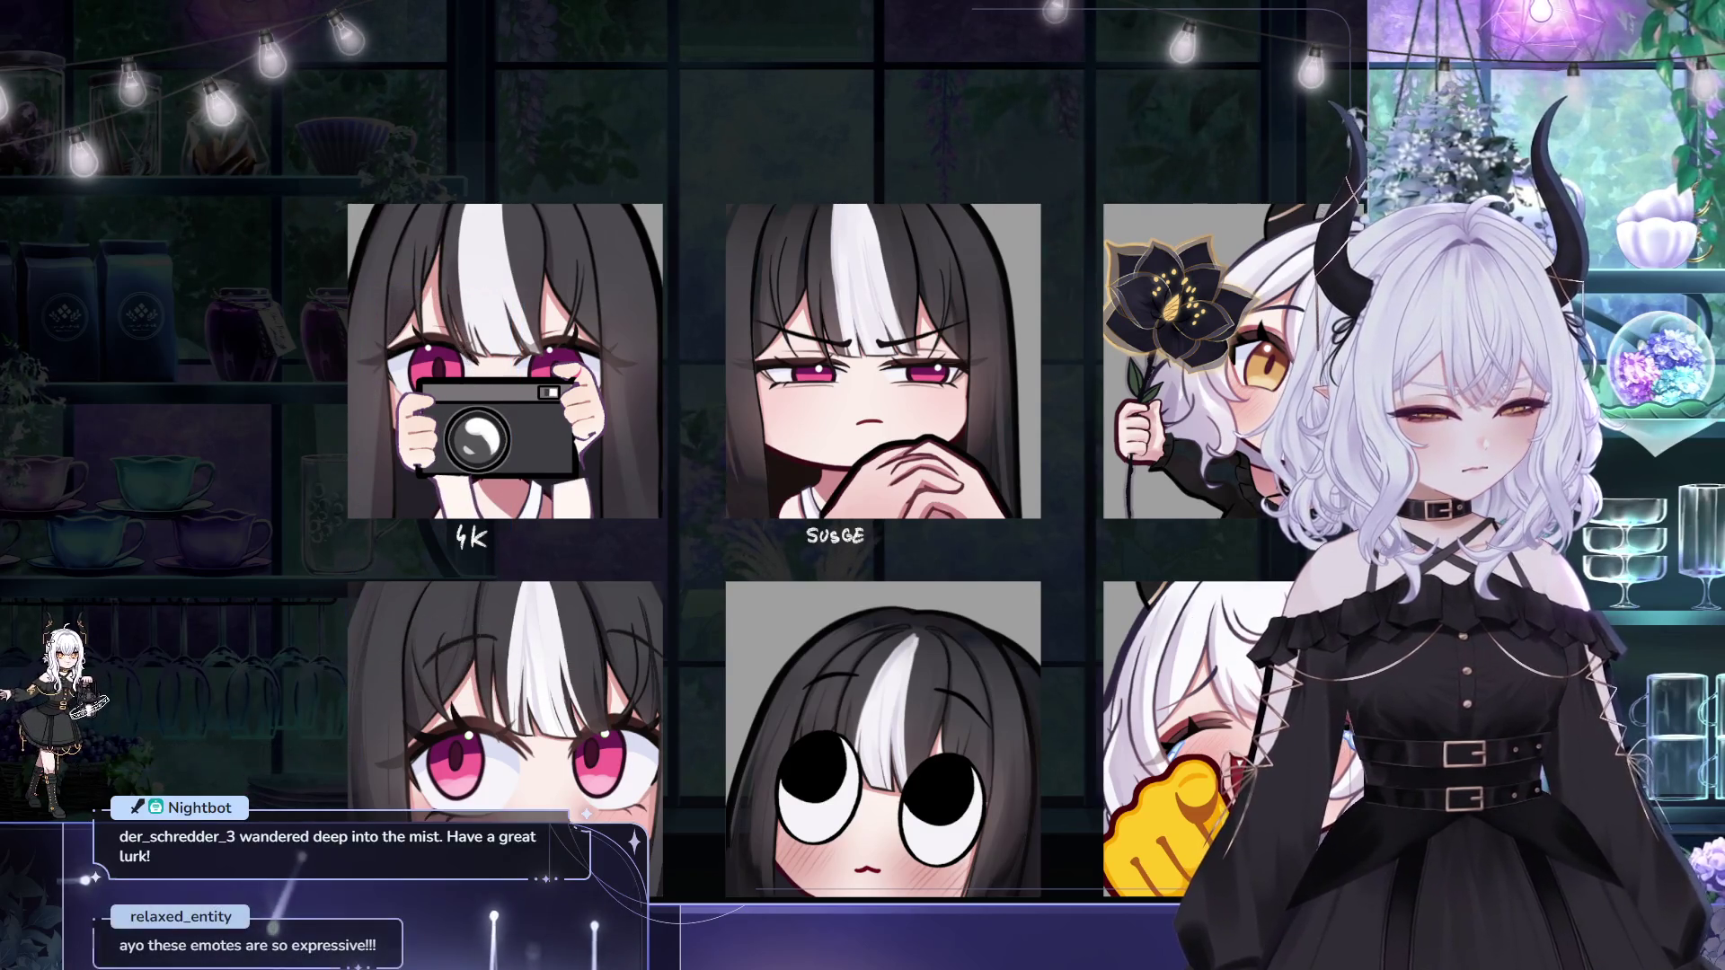